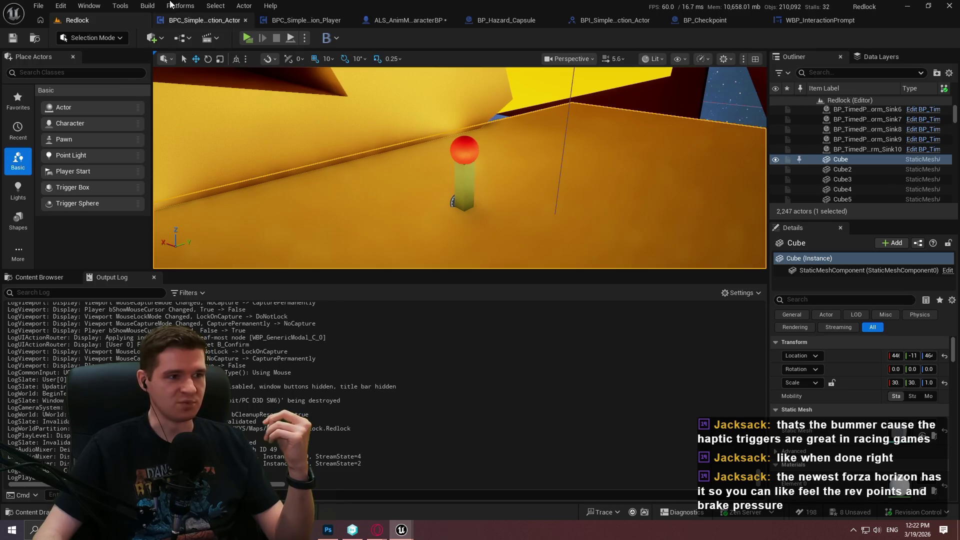
Step: Shrink the Output Log to enlarge the viewport, then bring up the BPC_SimplePlayerInteraction_Actor UpdateInteractionPrompt graph
{"action": "left_click_drag", "start_coordinate": [455, 271], "coordinate": [441, 356]}
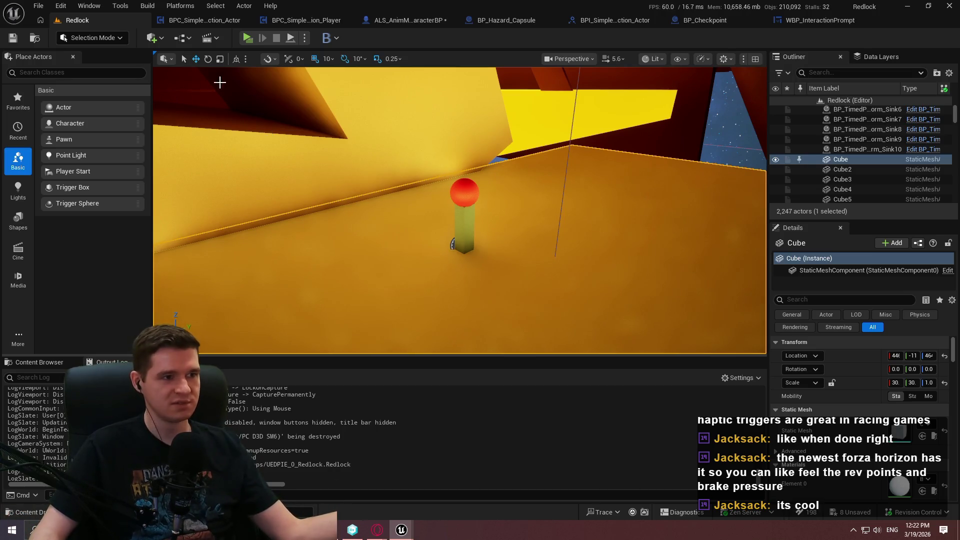
{"action": "left_click", "coordinate": [182, 25]}
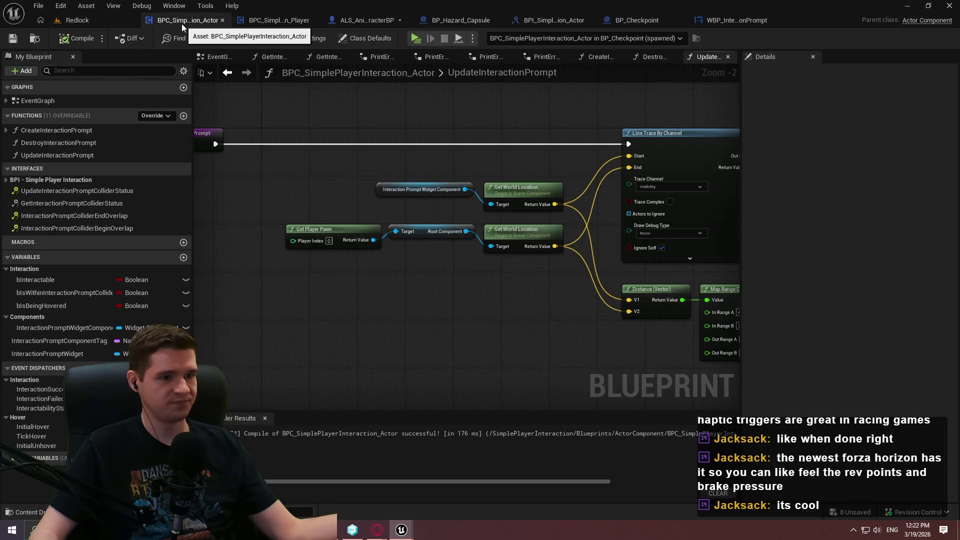
Step: Pan across the trace graph from Get Player Pawn nodes to its right end, then switch to BPC_SimplePlayerInteraction_Player
{"action": "scroll", "coordinate": [471, 374], "scroll_direction": "down", "scroll_amount": 1}
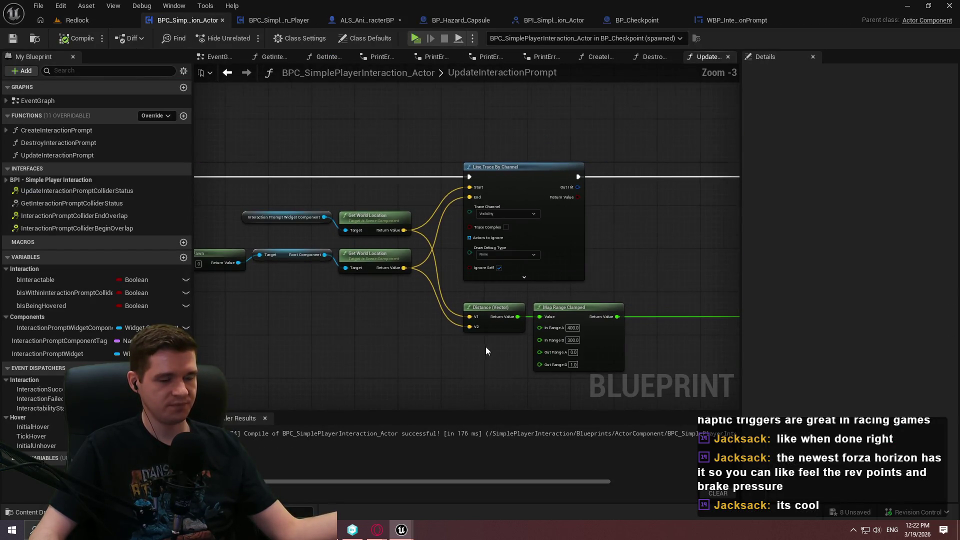
{"action": "scroll", "coordinate": [525, 343], "scroll_direction": "down", "scroll_amount": 3}
{"action": "scroll", "coordinate": [520, 336], "scroll_direction": "up", "scroll_amount": 3}
{"action": "mouse_move", "coordinate": [622, 242]}
{"action": "left_mouse_down"}
{"action": "mouse_move", "coordinate": [748, 235]}
{"action": "mouse_move", "coordinate": [737, 236]}
{"action": "left_mouse_up"}
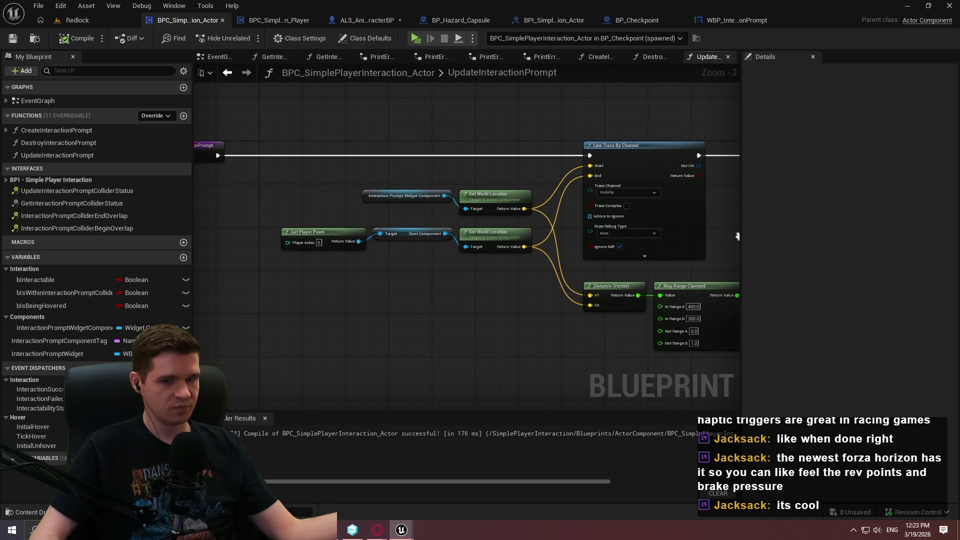
{"action": "mouse_move", "coordinate": [737, 236]}
{"action": "left_mouse_down"}
{"action": "mouse_move", "coordinate": [578, 233]}
{"action": "mouse_move", "coordinate": [676, 214]}
{"action": "mouse_move", "coordinate": [615, 212]}
{"action": "mouse_move", "coordinate": [670, 217]}
{"action": "left_mouse_up"}
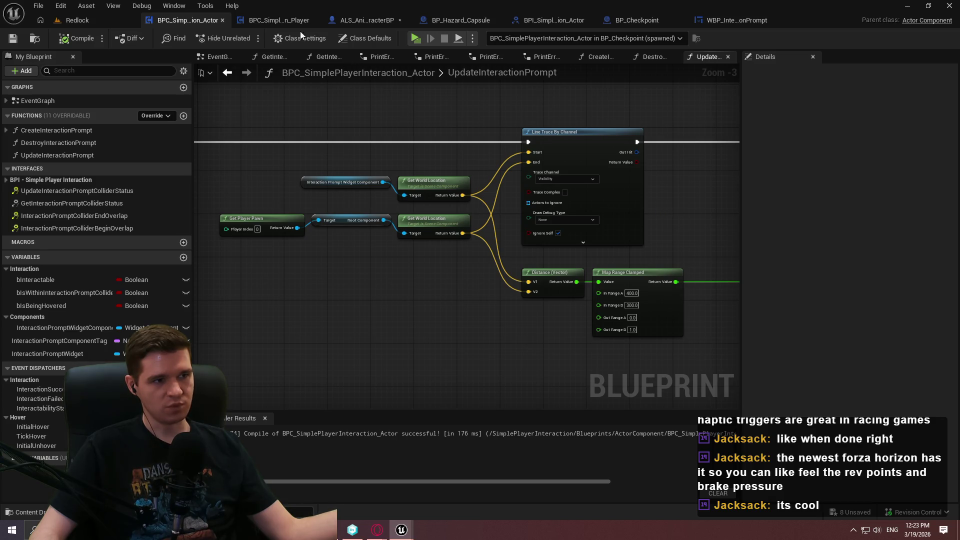
{"action": "left_click", "coordinate": [279, 20]}
{"action": "scroll", "coordinate": [485, 153], "scroll_direction": "down", "scroll_amount": 6}
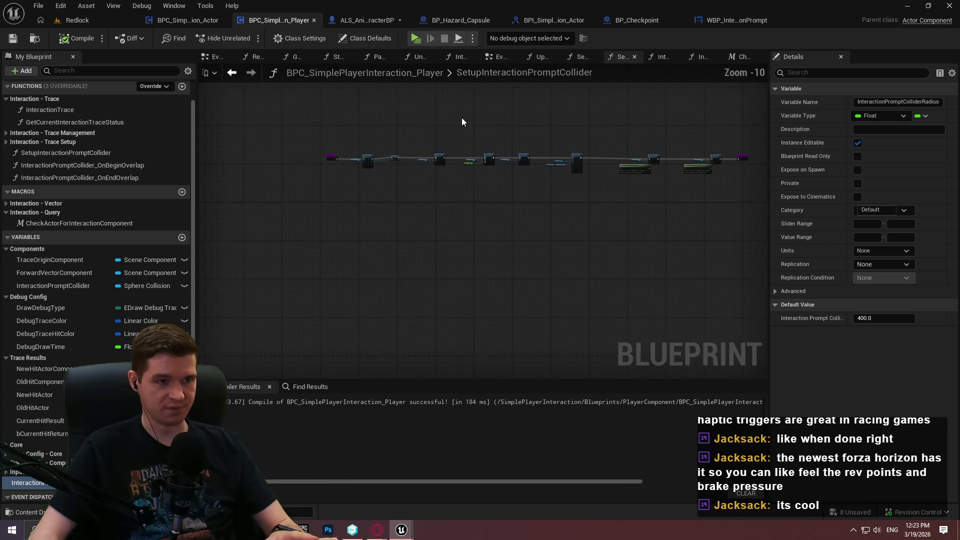
Step: Open the player component's EventGraph and pan to the begin-play chain and Cast To Character node
{"action": "scroll", "coordinate": [65, 106], "scroll_direction": "up", "scroll_amount": 2}
{"action": "double_click", "coordinate": [39, 100]}
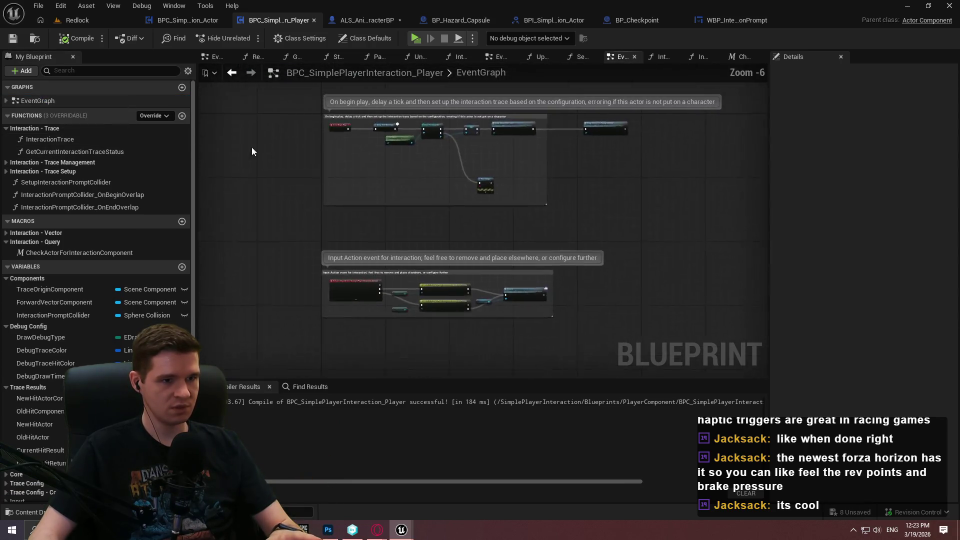
{"action": "mouse_move", "coordinate": [599, 191]}
{"action": "left_mouse_down"}
{"action": "mouse_move", "coordinate": [603, 210]}
{"action": "mouse_move", "coordinate": [508, 242]}
{"action": "mouse_move", "coordinate": [491, 230]}
{"action": "mouse_move", "coordinate": [619, 225]}
{"action": "mouse_move", "coordinate": [380, 239]}
{"action": "mouse_move", "coordinate": [611, 260]}
{"action": "left_mouse_up"}
{"action": "scroll", "coordinate": [586, 224], "scroll_direction": "up", "scroll_amount": 2}
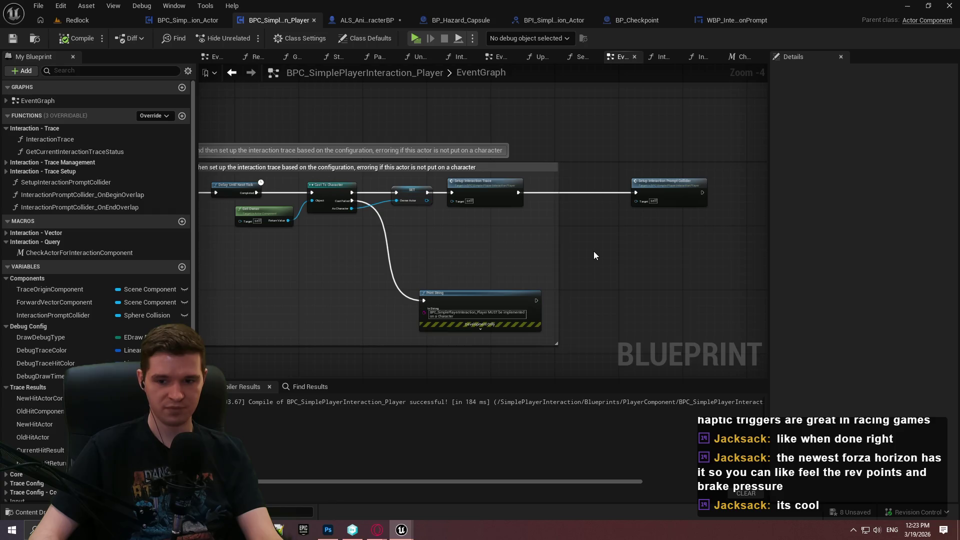
{"action": "left_click_drag", "start_coordinate": [592, 248], "coordinate": [430, 253]}
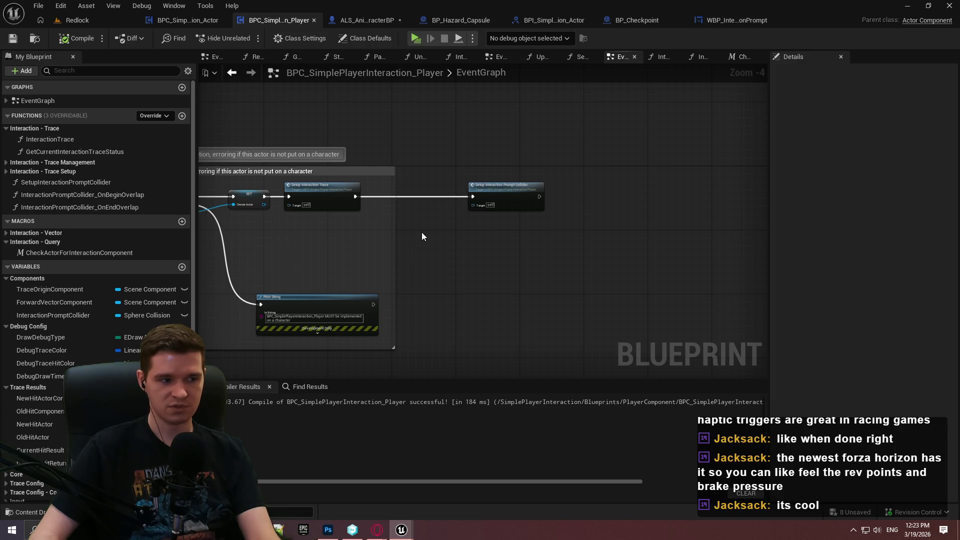
{"action": "left_click_drag", "start_coordinate": [423, 229], "coordinate": [509, 242]}
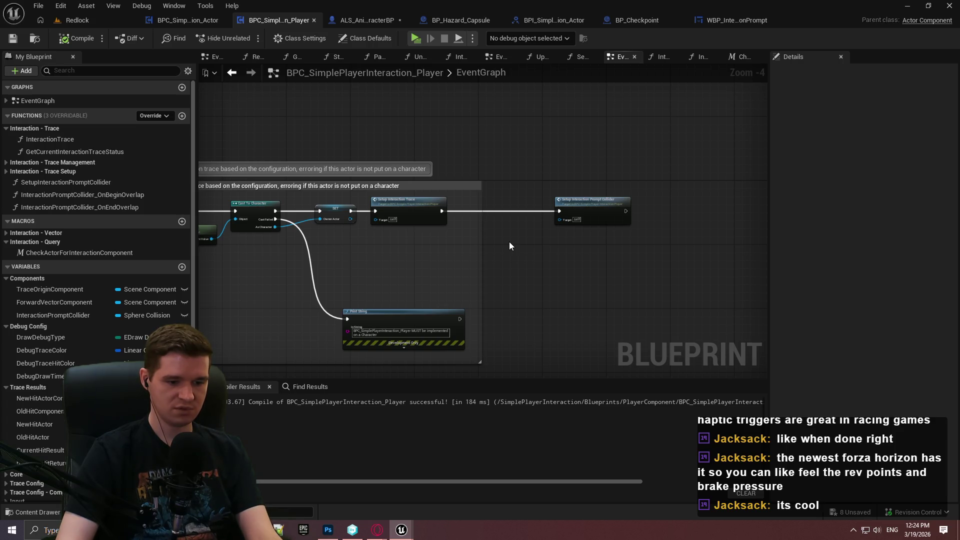
{"action": "mouse_move", "coordinate": [490, 242]}
{"action": "left_mouse_down"}
{"action": "mouse_move", "coordinate": [352, 238]}
{"action": "mouse_move", "coordinate": [430, 233]}
{"action": "left_mouse_up"}
{"action": "right_click", "coordinate": [430, 233]}
{"action": "type", "text": "gamepad"}
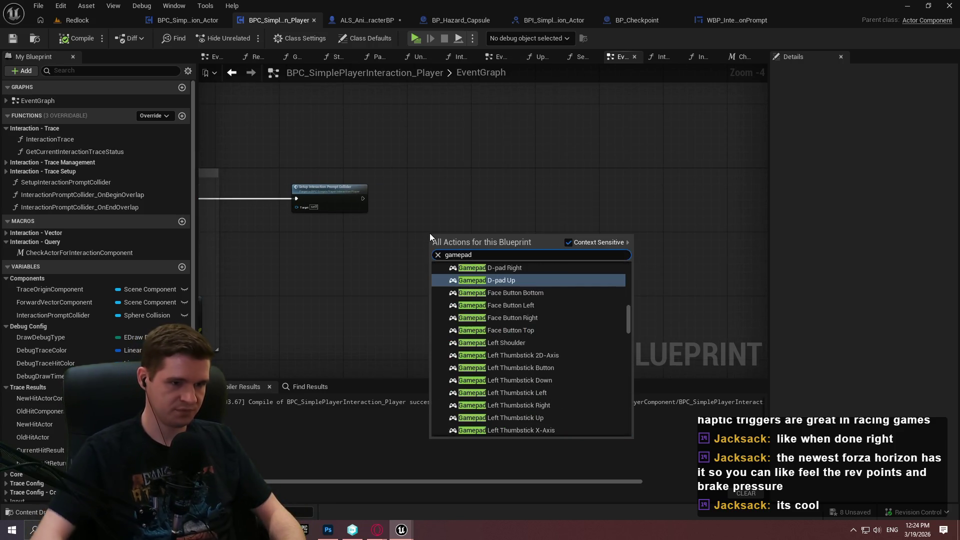
{"action": "mouse_move", "coordinate": [628, 314]}
{"action": "left_mouse_down"}
{"action": "mouse_move", "coordinate": [629, 250]}
{"action": "mouse_move", "coordinate": [635, 377]}
{"action": "mouse_move", "coordinate": [641, 344]}
{"action": "mouse_move", "coordinate": [634, 422]}
{"action": "mouse_move", "coordinate": [635, 413]}
{"action": "left_mouse_up"}
{"action": "scroll", "coordinate": [508, 297], "scroll_direction": "up", "scroll_amount": 2}
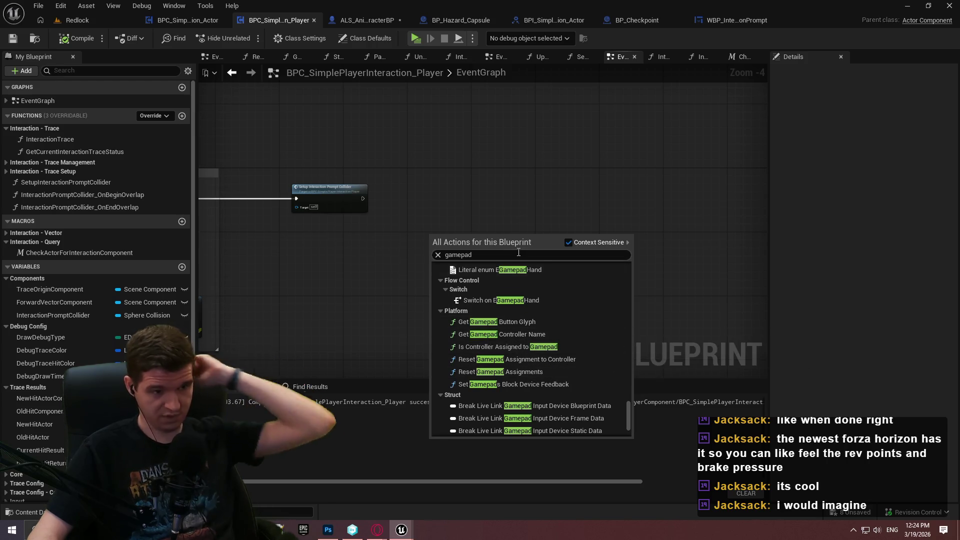
{"action": "type", "text": "is u"}
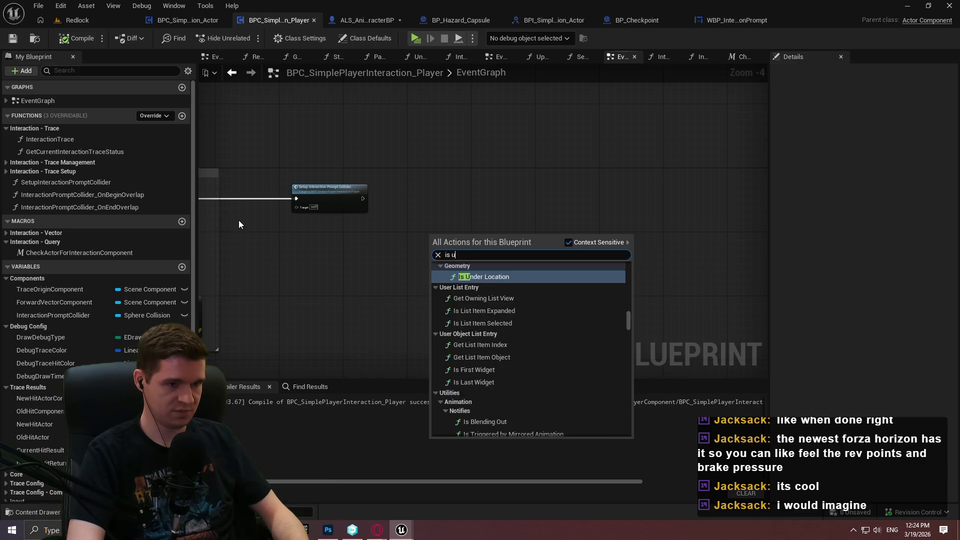
{"action": "type", "text": "sing"}
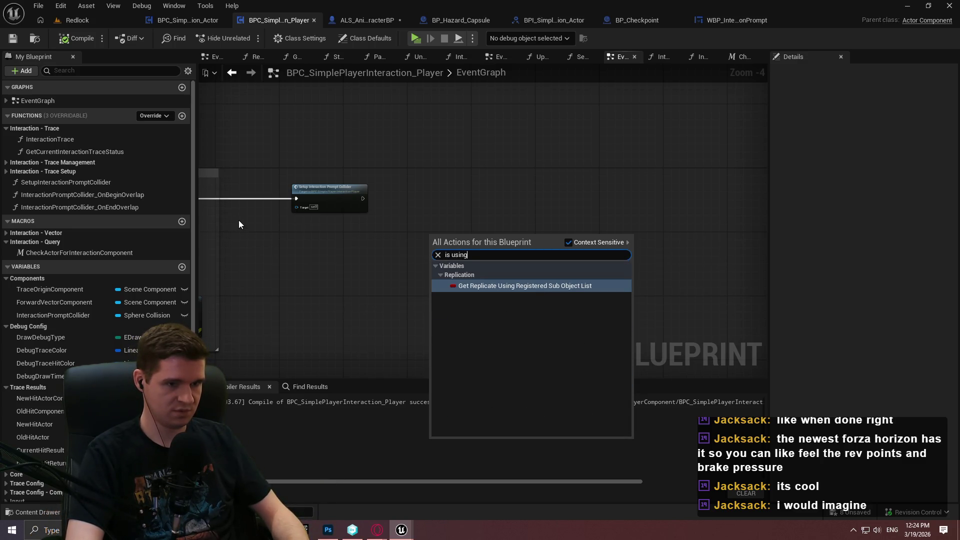
{"action": "key", "text": "ctrl+a"}
{"action": "key", "text": "BackSpace"}
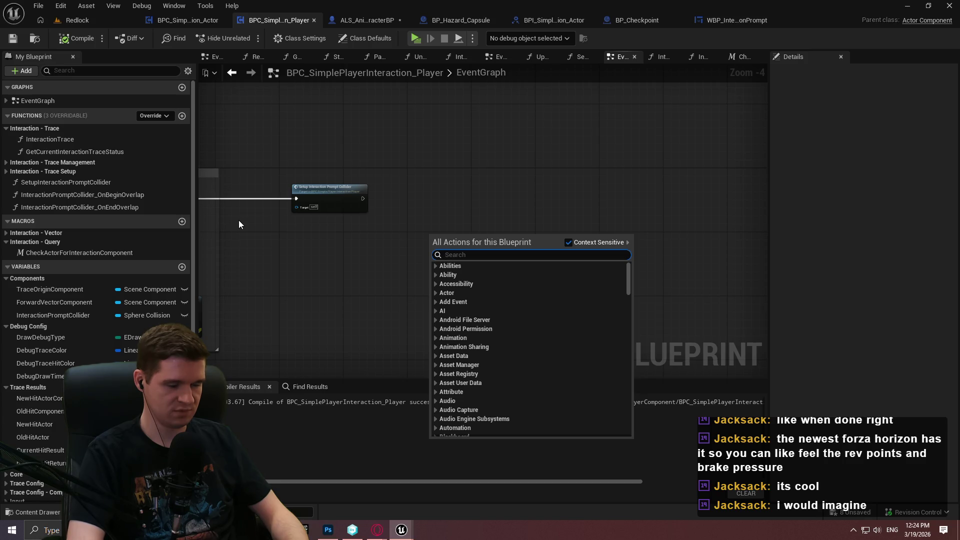
{"action": "type", "text": "last input"}
{"action": "key", "text": "ctrl+a"}
{"action": "key", "text": "BackSpace"}
{"action": "type", "text": "last k"}
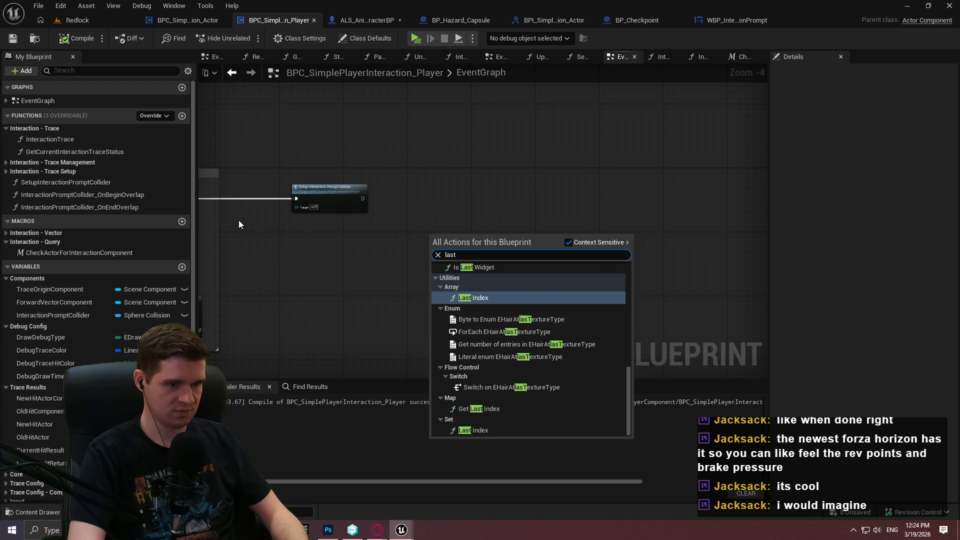
{"action": "key", "text": "BackSpace"}
{"action": "key", "text": "BackSpace"}
{"action": "key", "text": "BackSpace"}
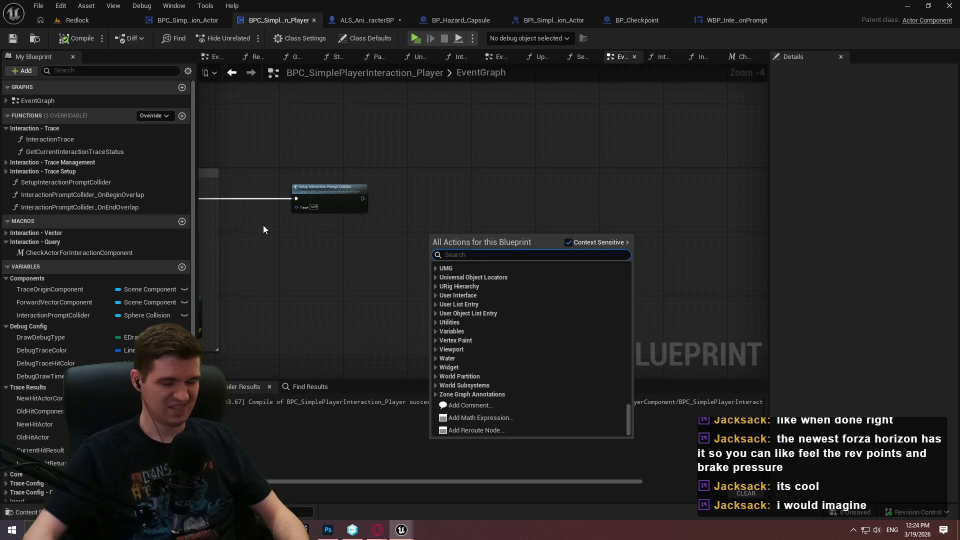
{"action": "left_click", "coordinate": [522, 177]}
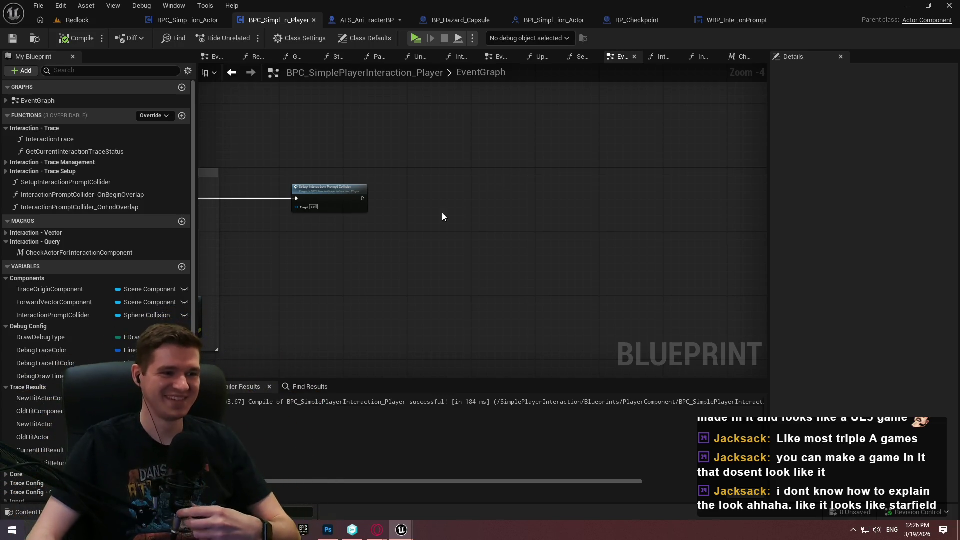
Step: Centre the EventGraph view on the begin-play comment block
{"action": "mouse_move", "coordinate": [363, 264]}
{"action": "left_mouse_down"}
{"action": "mouse_move", "coordinate": [585, 258]}
{"action": "mouse_move", "coordinate": [546, 315]}
{"action": "left_mouse_up"}
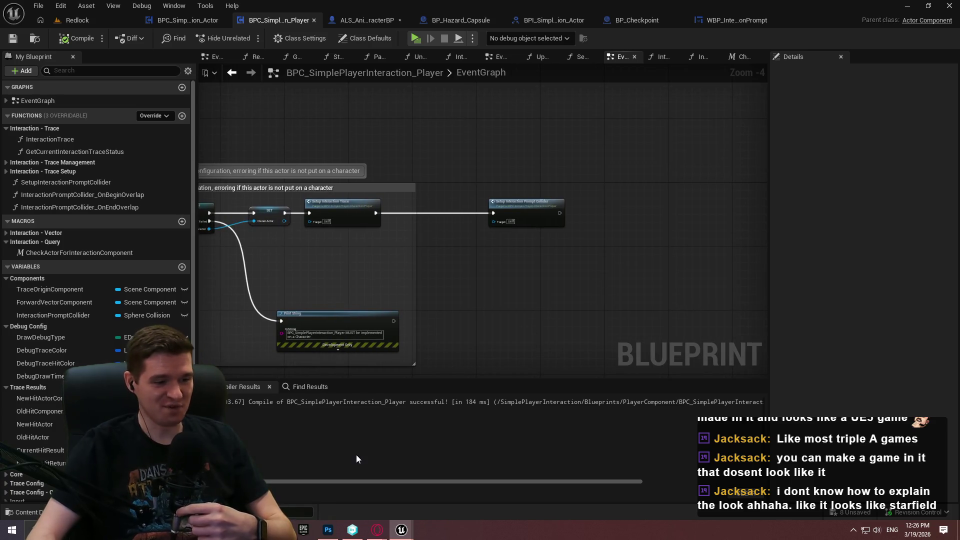
{"action": "scroll", "coordinate": [508, 272], "scroll_direction": "down", "scroll_amount": 1}
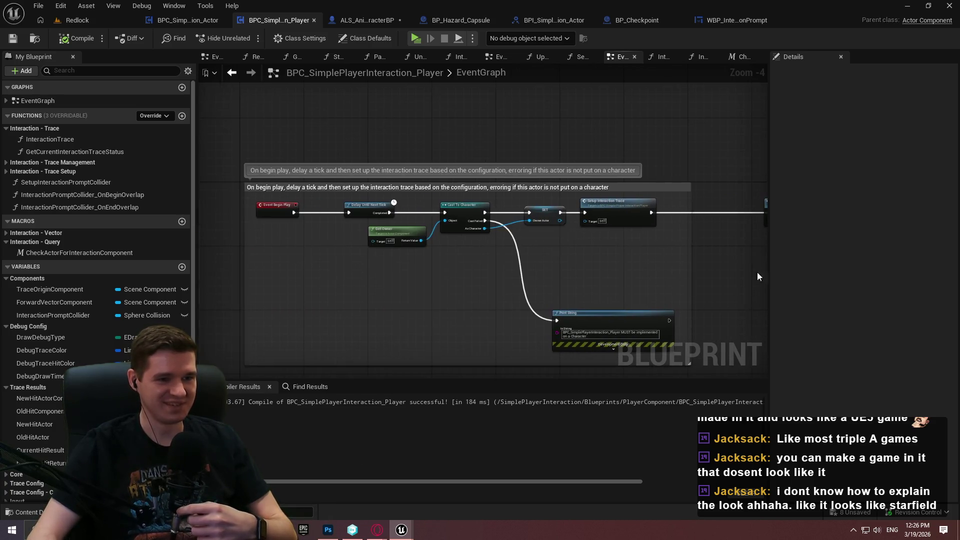
{"action": "scroll", "coordinate": [767, 277], "scroll_direction": "down", "scroll_amount": 2}
{"action": "left_click_drag", "start_coordinate": [727, 254], "coordinate": [448, 247]}
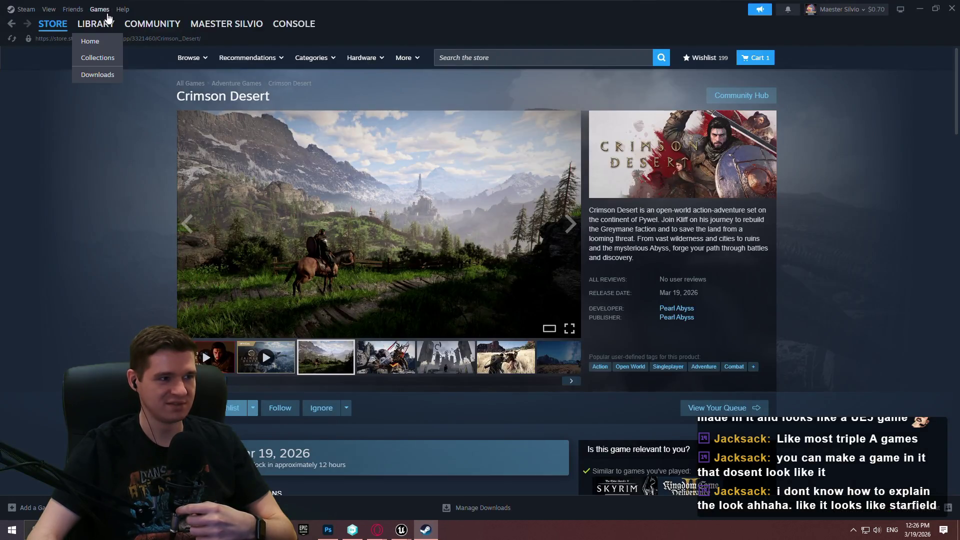
Step: In Steam, open Starfield's library page and read the Free Lanes Update news article
{"action": "left_click", "coordinate": [100, 43]}
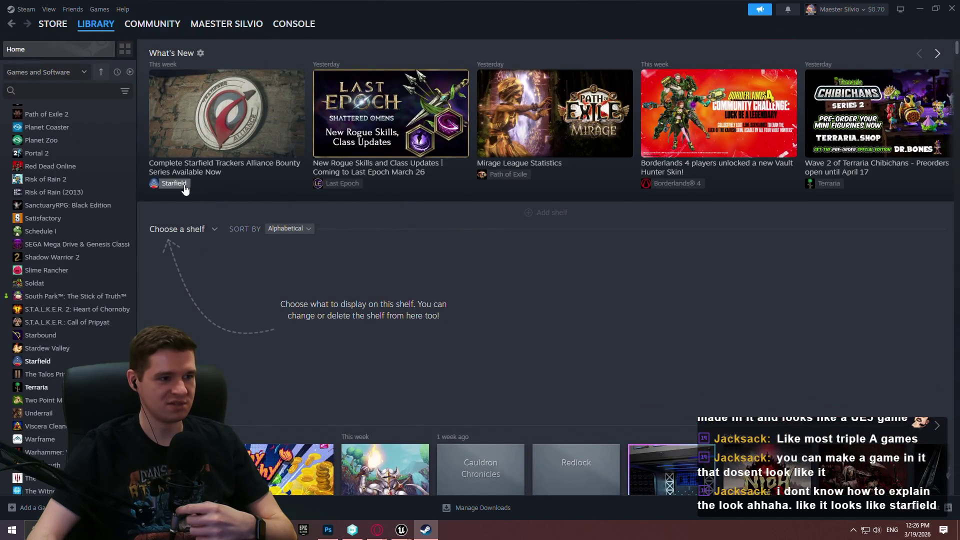
{"action": "left_click", "coordinate": [173, 185]}
{"action": "scroll", "coordinate": [457, 300], "scroll_direction": "down", "scroll_amount": 5}
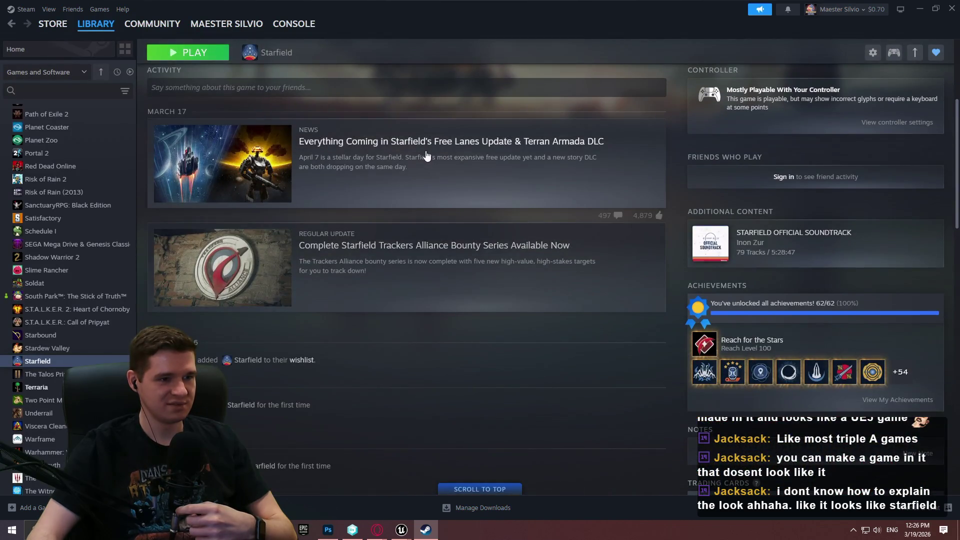
{"action": "left_click", "coordinate": [463, 175]}
{"action": "scroll", "coordinate": [957, 61], "scroll_direction": "down", "scroll_amount": 5}
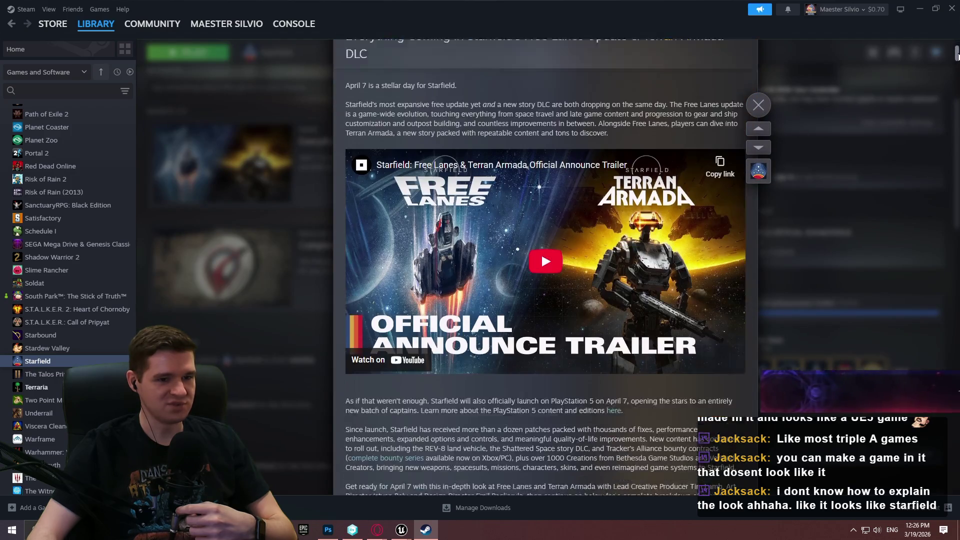
{"action": "scroll", "coordinate": [957, 61], "scroll_direction": "down", "scroll_amount": 10}
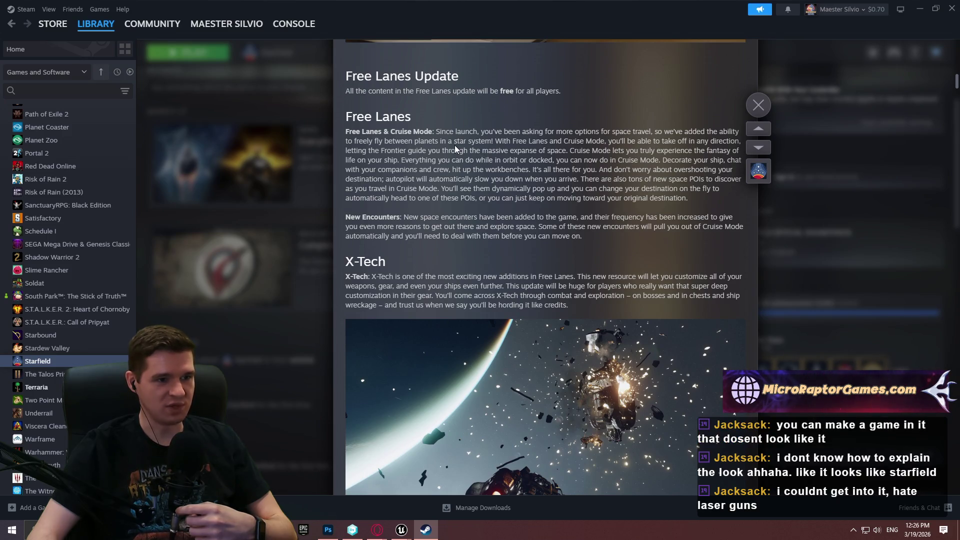
{"action": "scroll", "coordinate": [454, 145], "scroll_direction": "down", "scroll_amount": 3}
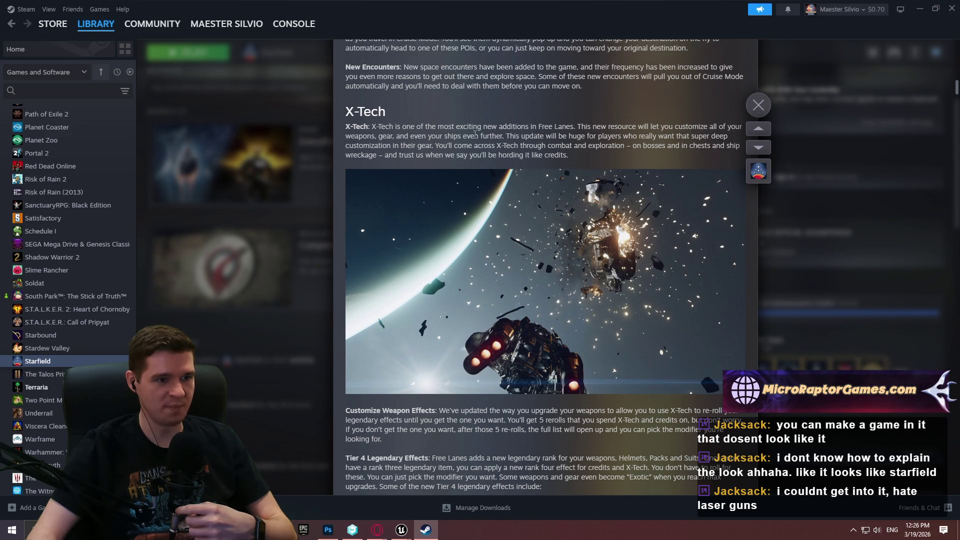
{"action": "scroll", "coordinate": [474, 129], "scroll_direction": "down", "scroll_amount": 7}
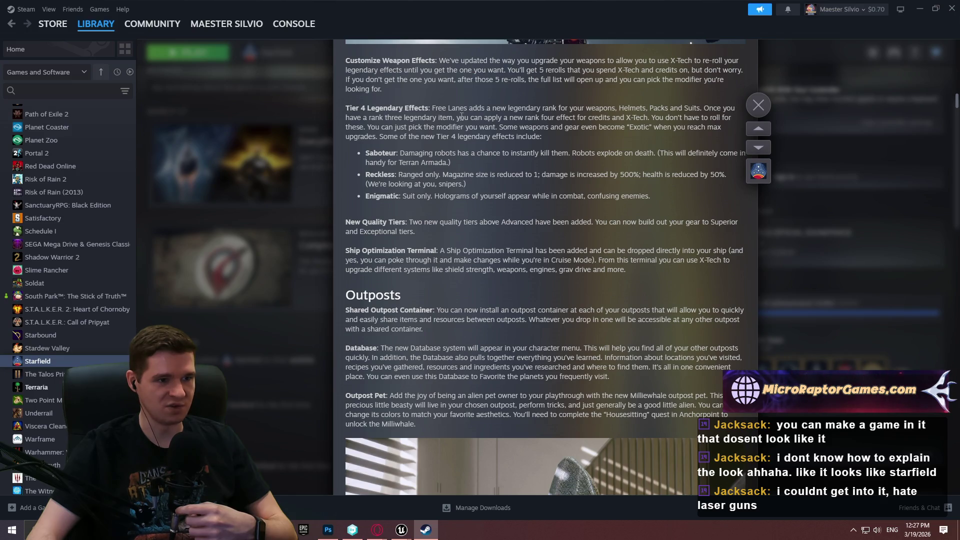
{"action": "scroll", "coordinate": [411, 109], "scroll_direction": "down", "scroll_amount": 2}
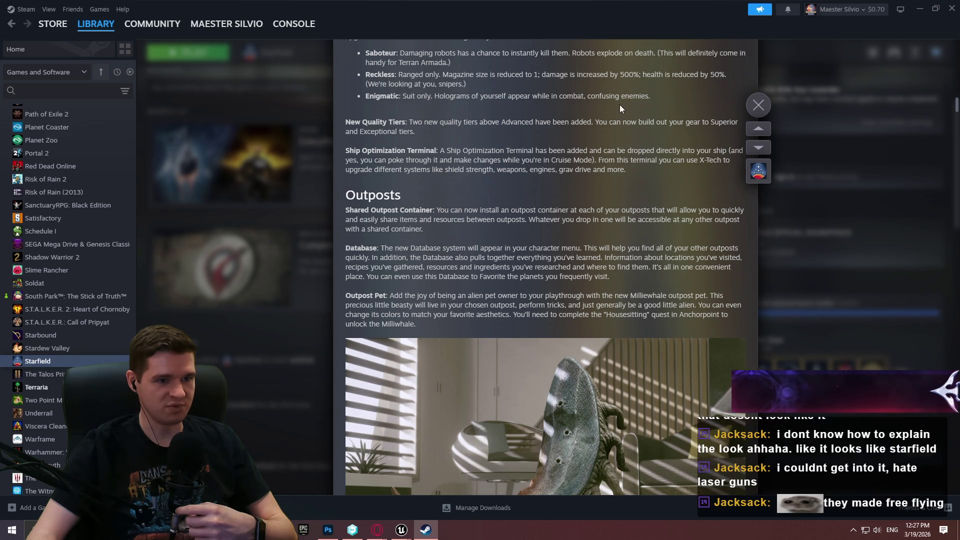
{"action": "scroll", "coordinate": [400, 159], "scroll_direction": "down", "scroll_amount": 2}
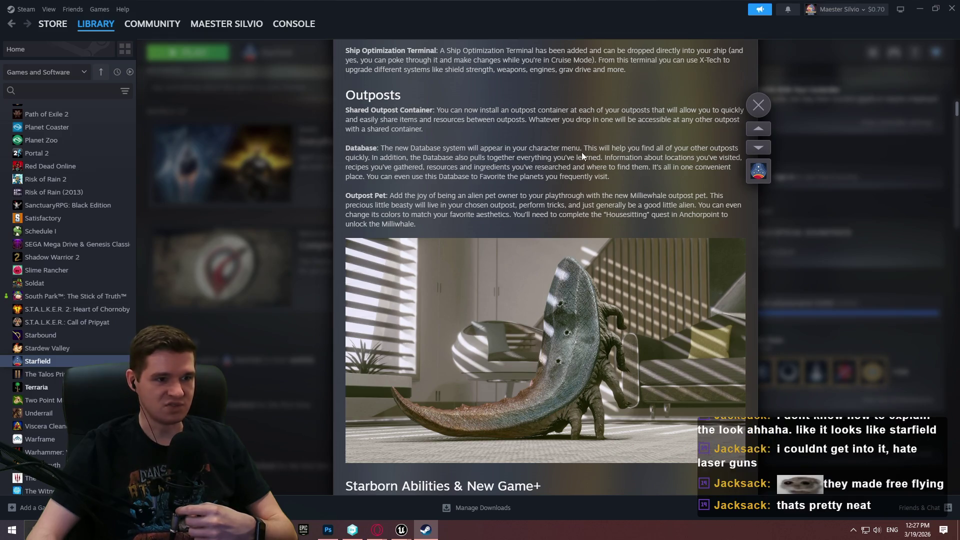
{"action": "scroll", "coordinate": [510, 128], "scroll_direction": "down", "scroll_amount": 5}
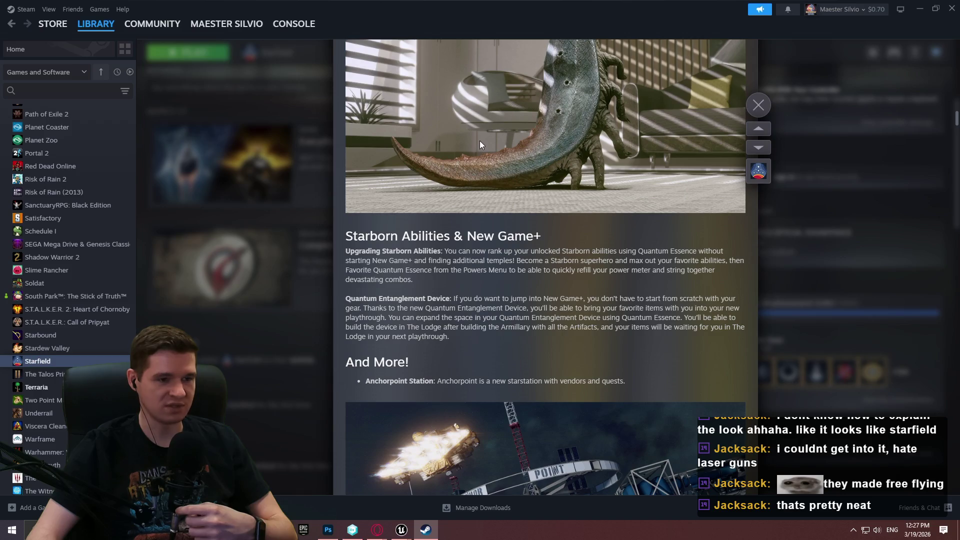
{"action": "left_click_drag", "start_coordinate": [491, 338], "coordinate": [346, 234]}
{"action": "left_click", "coordinate": [429, 293]}
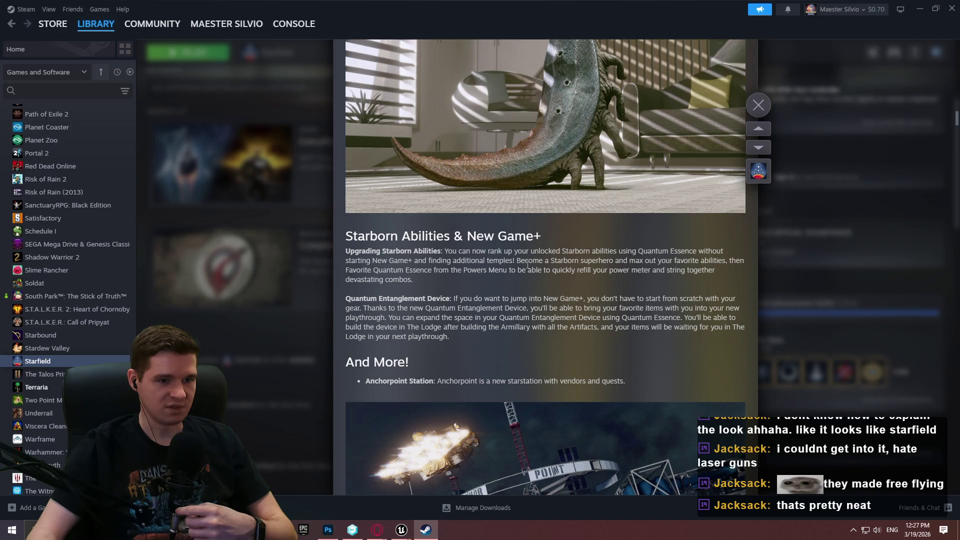
{"action": "left_click_drag", "start_coordinate": [605, 258], "coordinate": [443, 251]}
{"action": "left_click", "coordinate": [551, 274]}
{"action": "scroll", "coordinate": [551, 274], "scroll_direction": "down", "scroll_amount": 4}
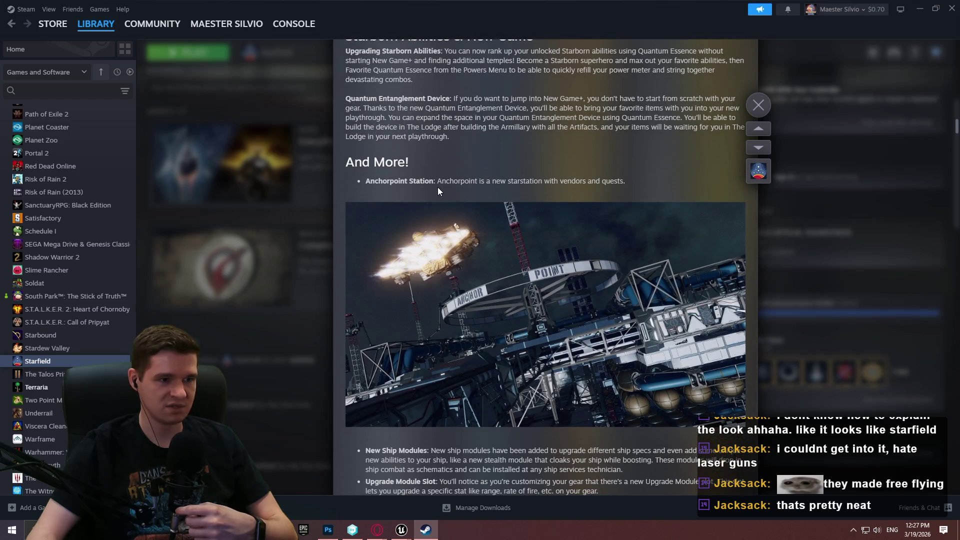
{"action": "scroll", "coordinate": [485, 180], "scroll_direction": "down", "scroll_amount": 4}
{"action": "scroll", "coordinate": [555, 109], "scroll_direction": "up", "scroll_amount": 3}
{"action": "scroll", "coordinate": [555, 109], "scroll_direction": "down", "scroll_amount": 1}
{"action": "left_click_drag", "start_coordinate": [580, 81], "coordinate": [476, 82]}
{"action": "left_click", "coordinate": [476, 81]}
{"action": "scroll", "coordinate": [443, 191], "scroll_direction": "down", "scroll_amount": 4}
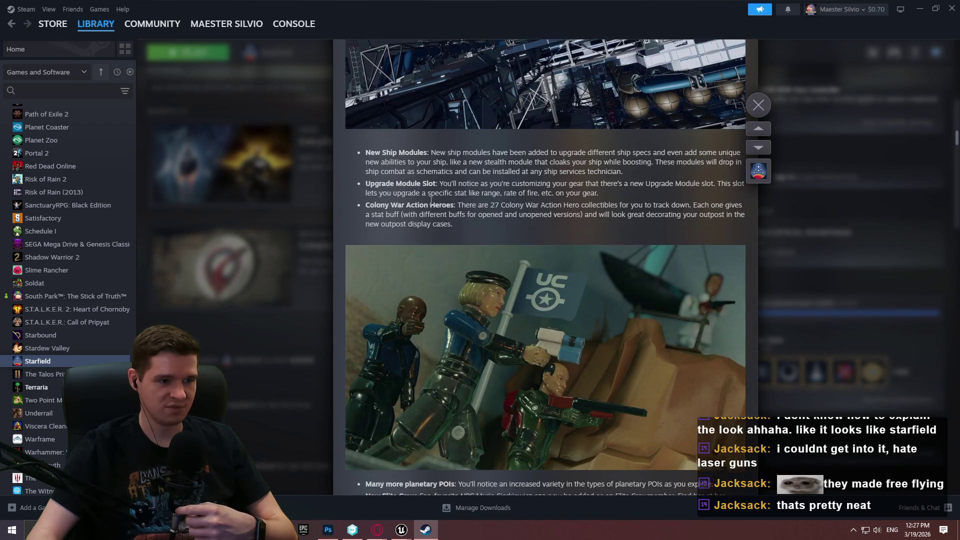
{"action": "triple_click", "coordinate": [440, 183]}
{"action": "left_click", "coordinate": [469, 226]}
{"action": "scroll", "coordinate": [469, 227], "scroll_direction": "down", "scroll_amount": 1}
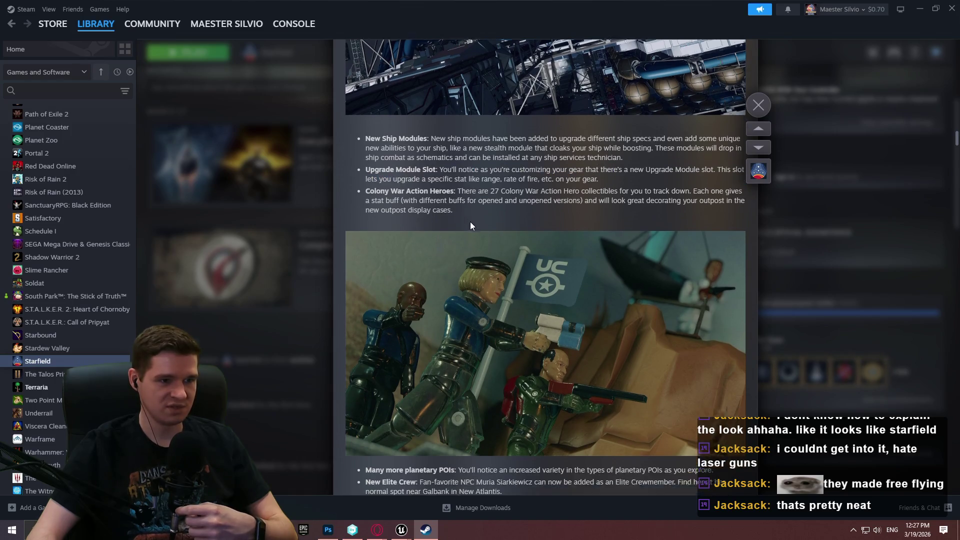
{"action": "scroll", "coordinate": [475, 205], "scroll_direction": "down", "scroll_amount": 3}
{"action": "scroll", "coordinate": [482, 185], "scroll_direction": "up", "scroll_amount": 1}
{"action": "left_click_drag", "start_coordinate": [470, 129], "coordinate": [366, 107]}
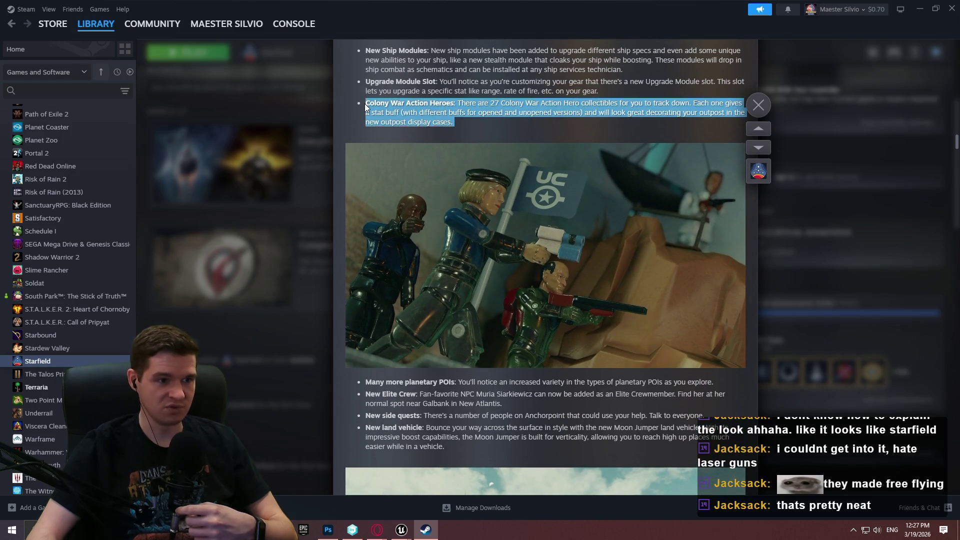
{"action": "left_click", "coordinate": [366, 106]}
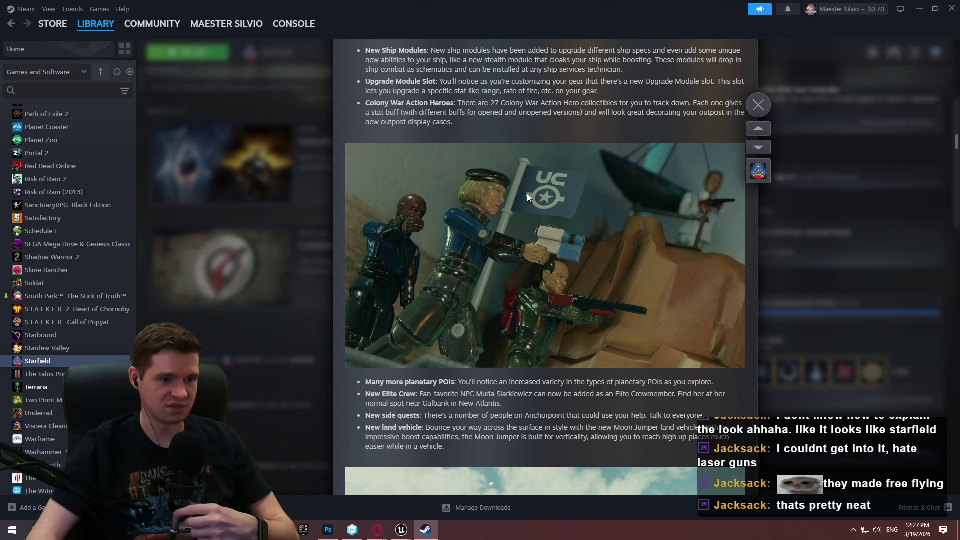
{"action": "scroll", "coordinate": [465, 203], "scroll_direction": "down", "scroll_amount": 3}
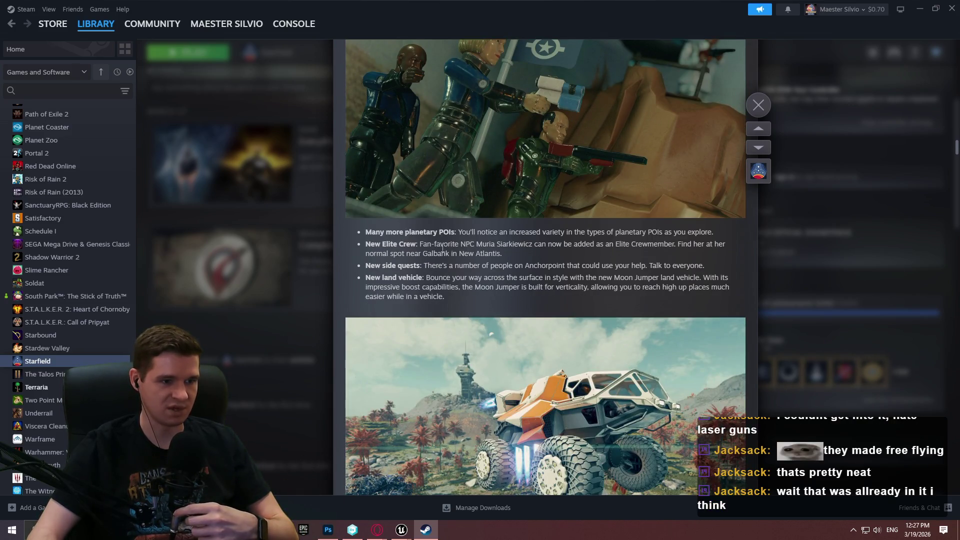
{"action": "left_click_drag", "start_coordinate": [503, 253], "coordinate": [440, 253]}
{"action": "left_click", "coordinate": [493, 274]}
{"action": "left_click_drag", "start_coordinate": [495, 276], "coordinate": [410, 265]}
{"action": "left_click", "coordinate": [409, 265]}
{"action": "scroll", "coordinate": [571, 274], "scroll_direction": "down", "scroll_amount": 2}
{"action": "scroll", "coordinate": [571, 274], "scroll_direction": "down", "scroll_amount": 4}
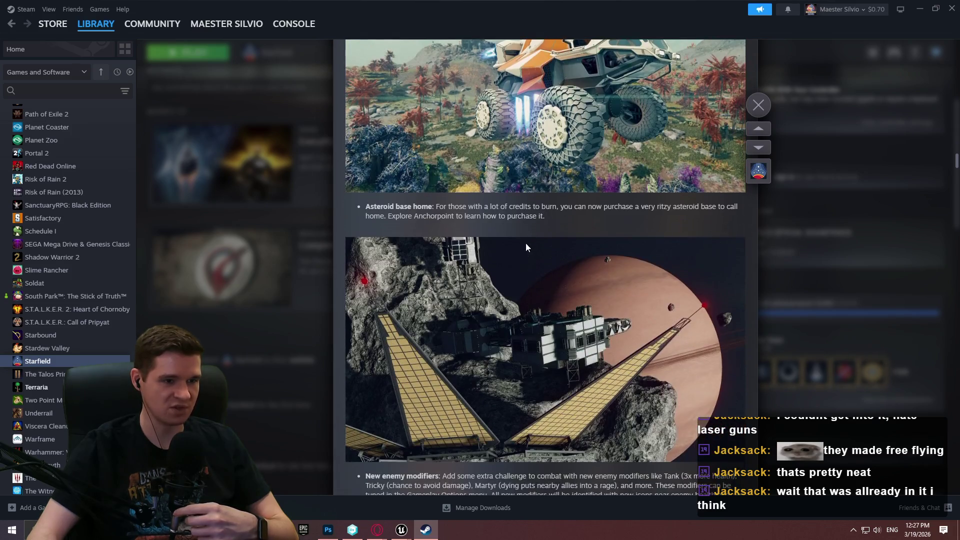
{"action": "left_click_drag", "start_coordinate": [545, 216], "coordinate": [370, 202]}
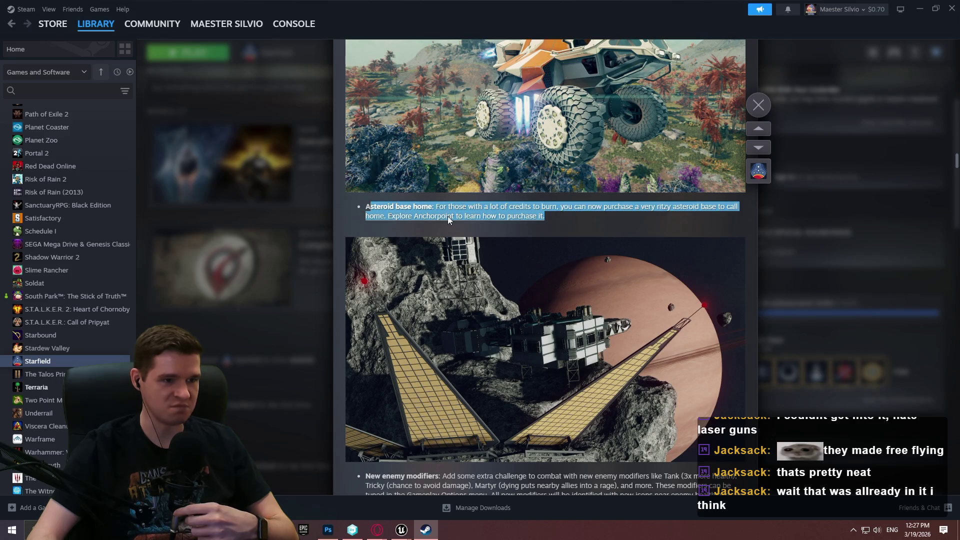
{"action": "scroll", "coordinate": [424, 212], "scroll_direction": "down", "scroll_amount": 5}
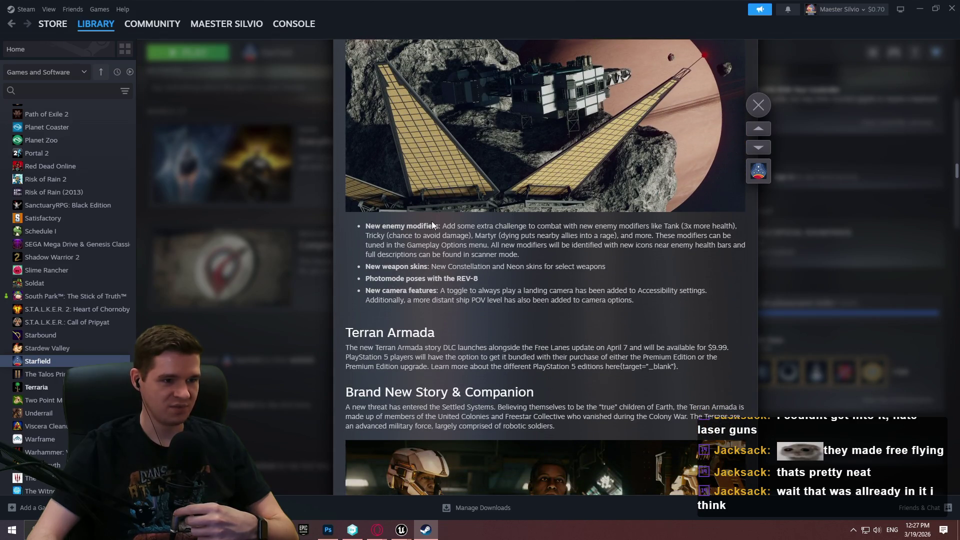
{"action": "left_click_drag", "start_coordinate": [429, 235], "coordinate": [470, 228]}
{"action": "left_click", "coordinate": [424, 265]}
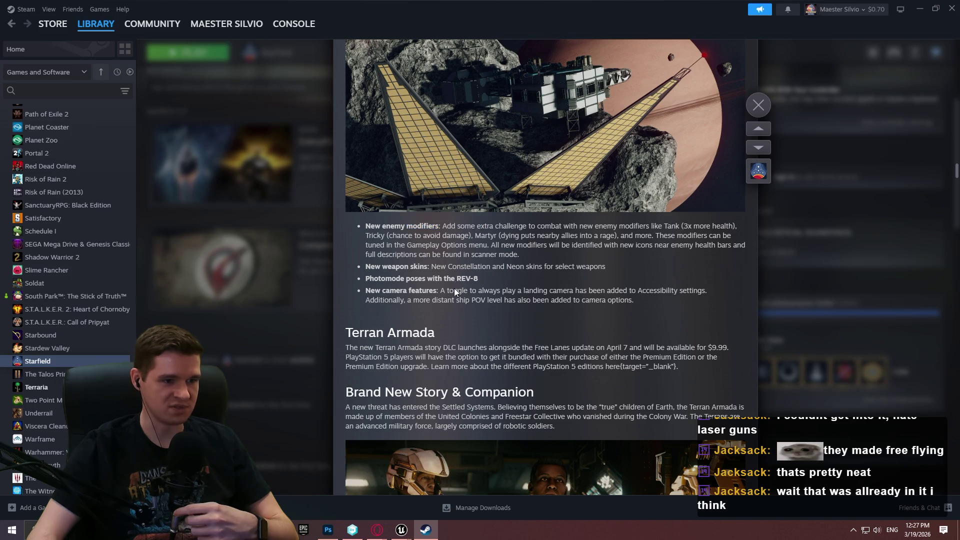
{"action": "left_click_drag", "start_coordinate": [636, 300], "coordinate": [407, 279]}
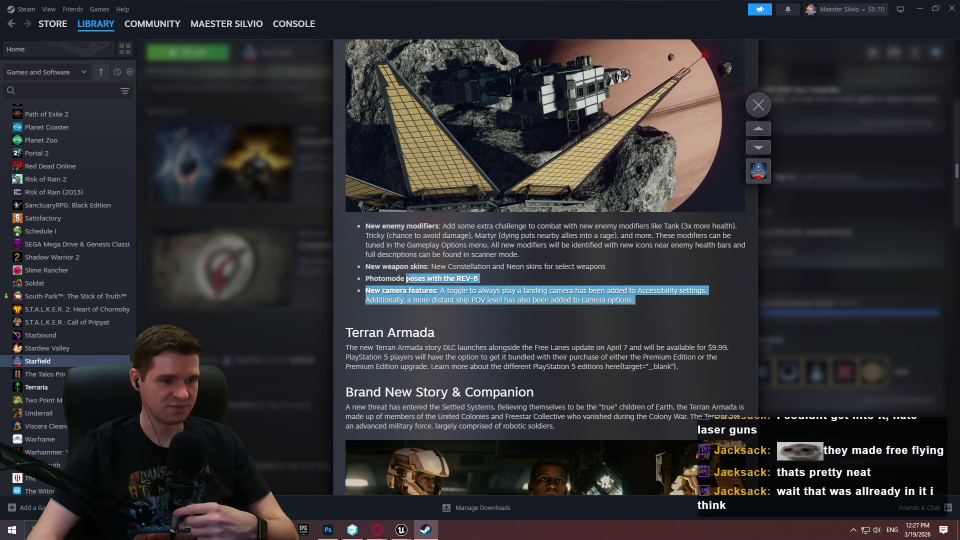
{"action": "scroll", "coordinate": [467, 311], "scroll_direction": "down", "scroll_amount": 3}
{"action": "left_click", "coordinate": [628, 222]}
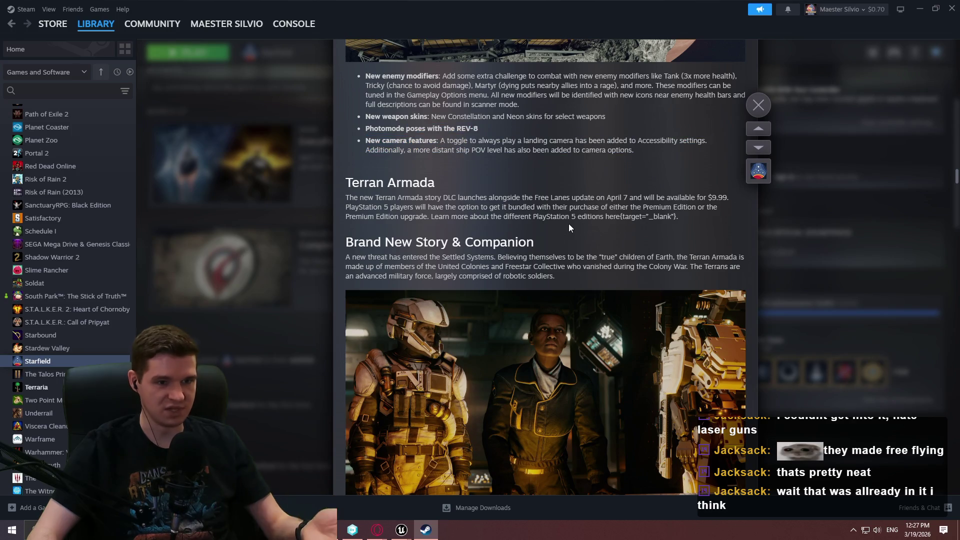
{"action": "scroll", "coordinate": [564, 212], "scroll_direction": "down", "scroll_amount": 3}
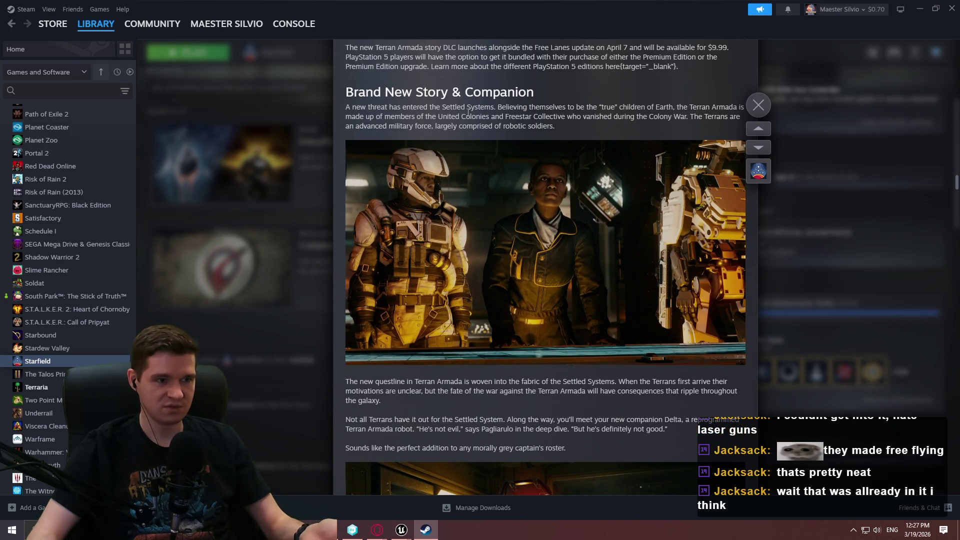
{"action": "scroll", "coordinate": [527, 251], "scroll_direction": "down", "scroll_amount": 9}
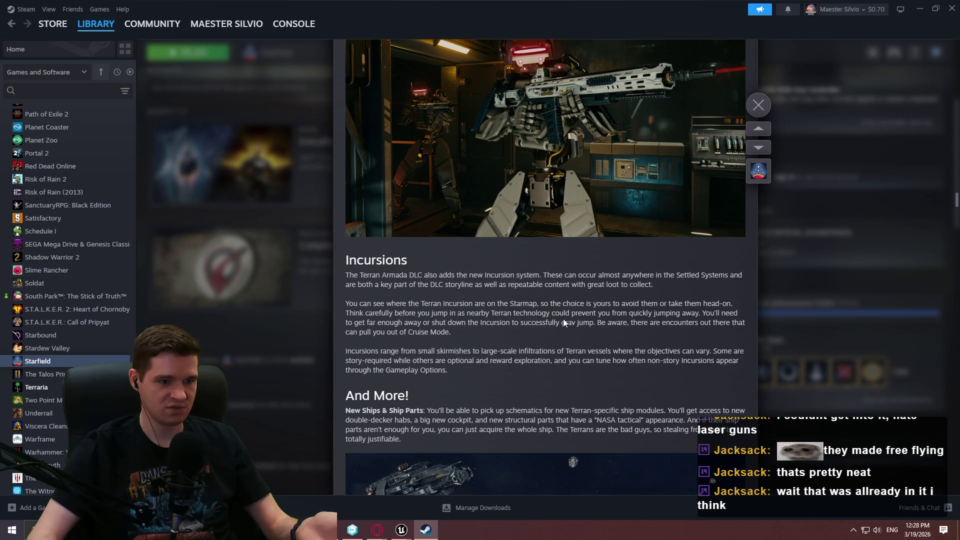
{"action": "scroll", "coordinate": [396, 219], "scroll_direction": "down", "scroll_amount": 7}
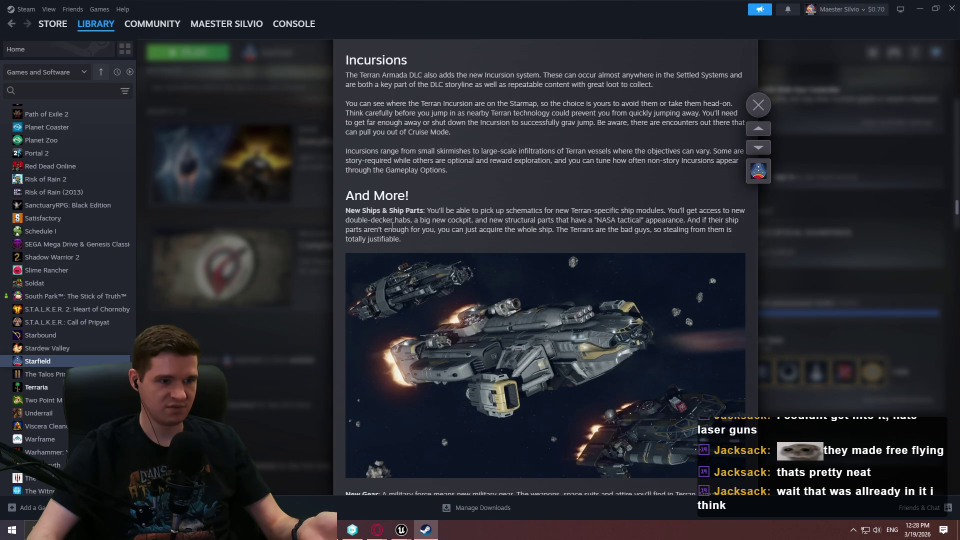
{"action": "scroll", "coordinate": [442, 231], "scroll_direction": "down", "scroll_amount": 8}
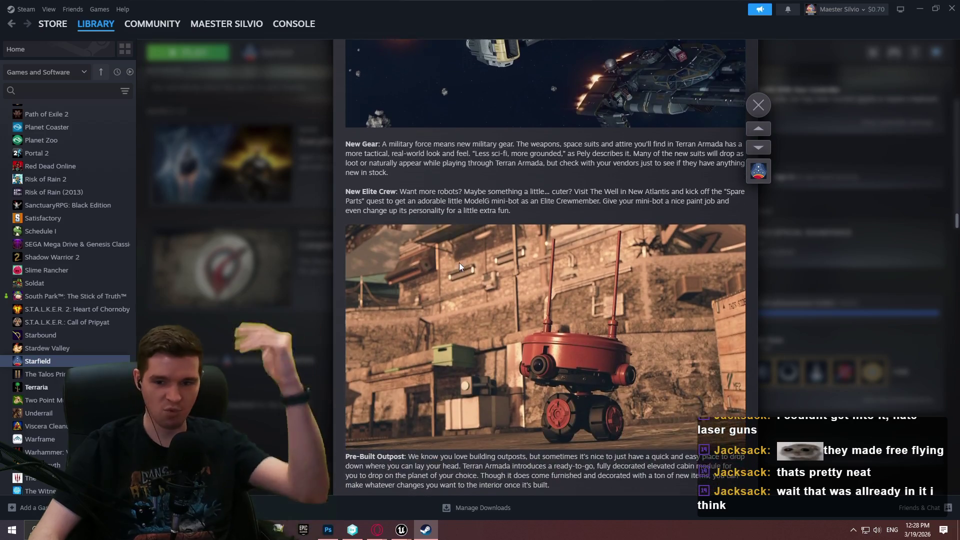
{"action": "scroll", "coordinate": [446, 230], "scroll_direction": "down", "scroll_amount": 3}
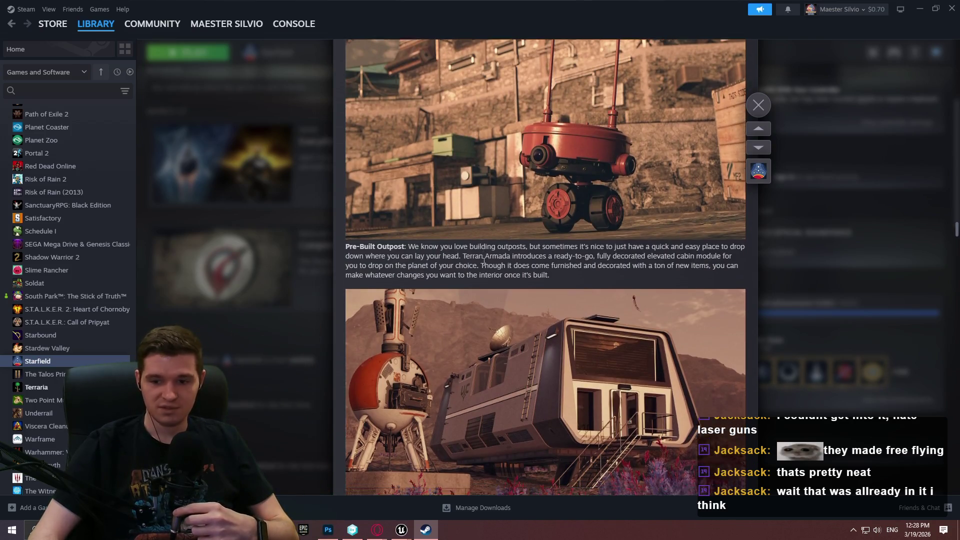
{"action": "scroll", "coordinate": [356, 193], "scroll_direction": "up", "scroll_amount": 5}
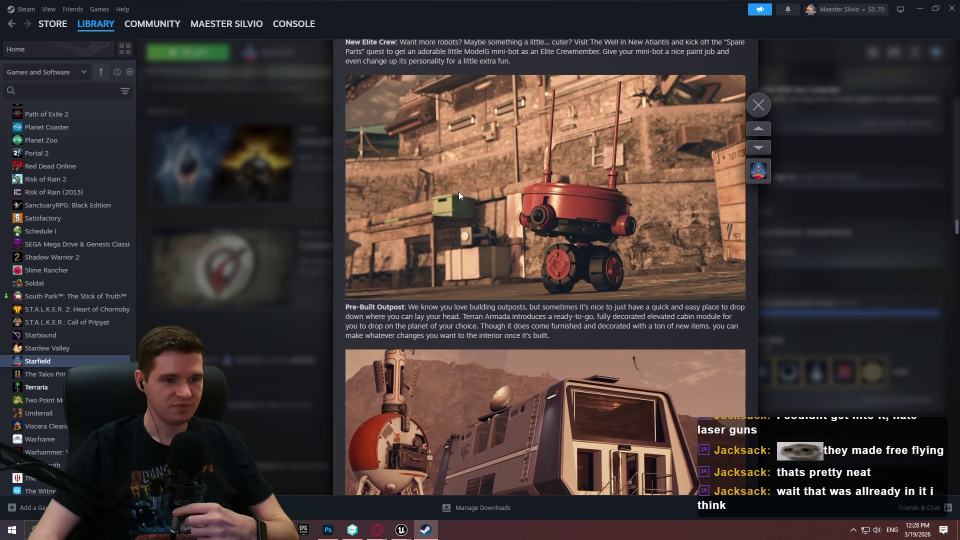
{"action": "left_click_drag", "start_coordinate": [952, 215], "coordinate": [938, 38]}
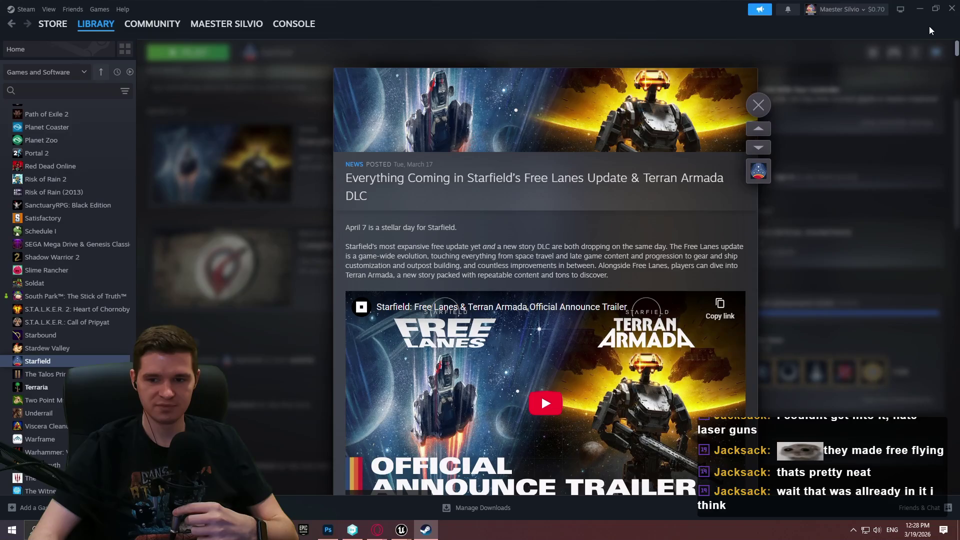
{"action": "scroll", "coordinate": [602, 178], "scroll_direction": "down", "scroll_amount": 3}
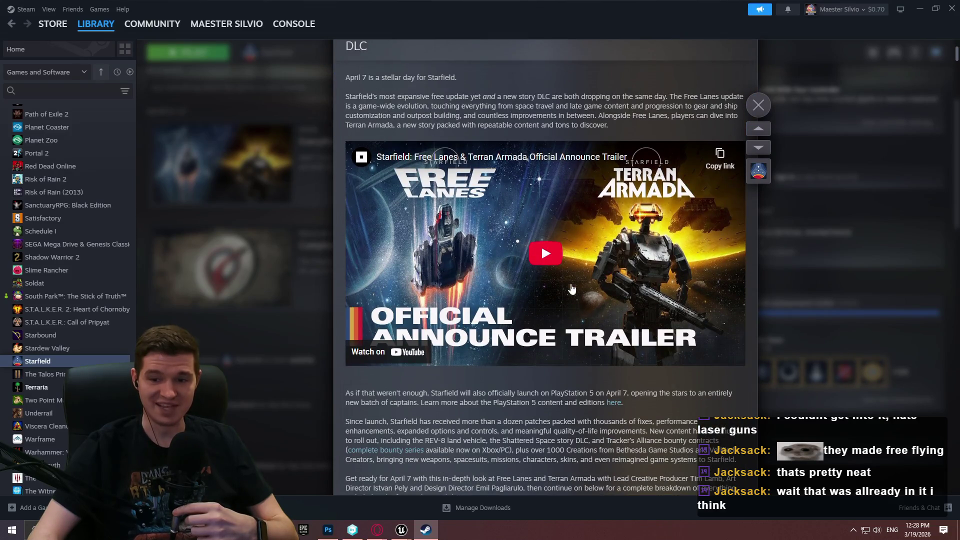
{"action": "scroll", "coordinate": [583, 284], "scroll_direction": "down", "scroll_amount": 5}
{"action": "left_click_drag", "start_coordinate": [957, 67], "coordinate": [951, 123]}
{"action": "scroll", "coordinate": [951, 123], "scroll_direction": "down", "scroll_amount": 2}
{"action": "scroll", "coordinate": [940, 115], "scroll_direction": "down", "scroll_amount": 14}
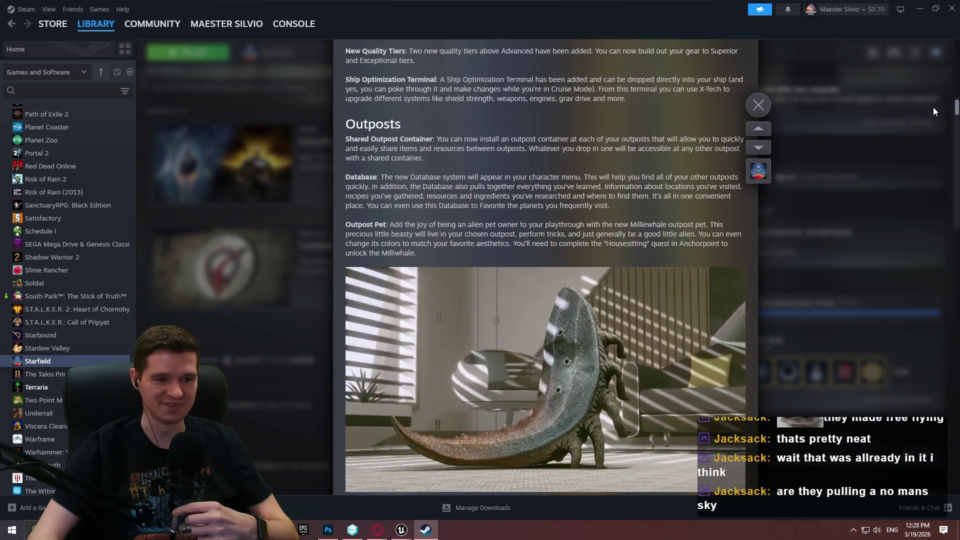
{"action": "scroll", "coordinate": [937, 75], "scroll_direction": "up", "scroll_amount": 20}
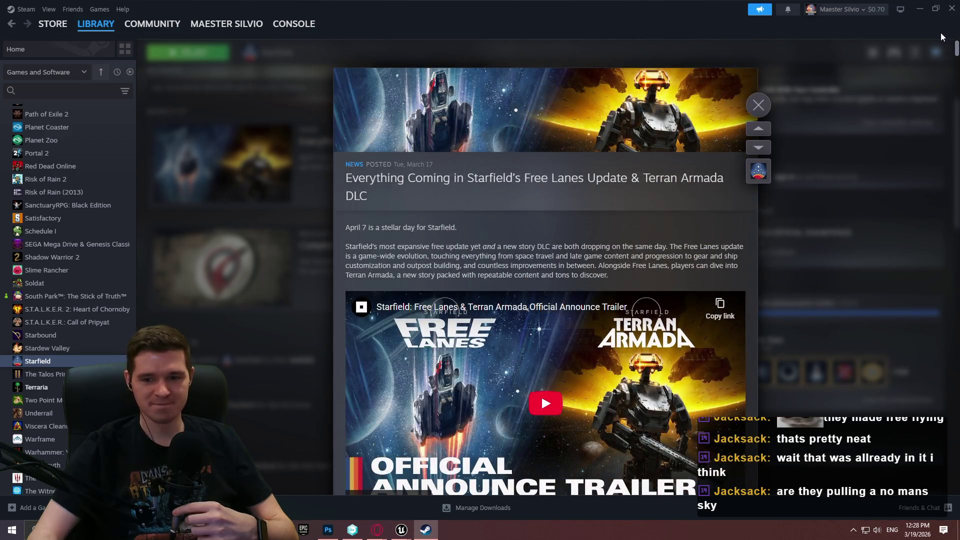
Step: Close the Starfield news overlay, scroll the library page, and exit Steam
{"action": "left_click", "coordinate": [292, 216]}
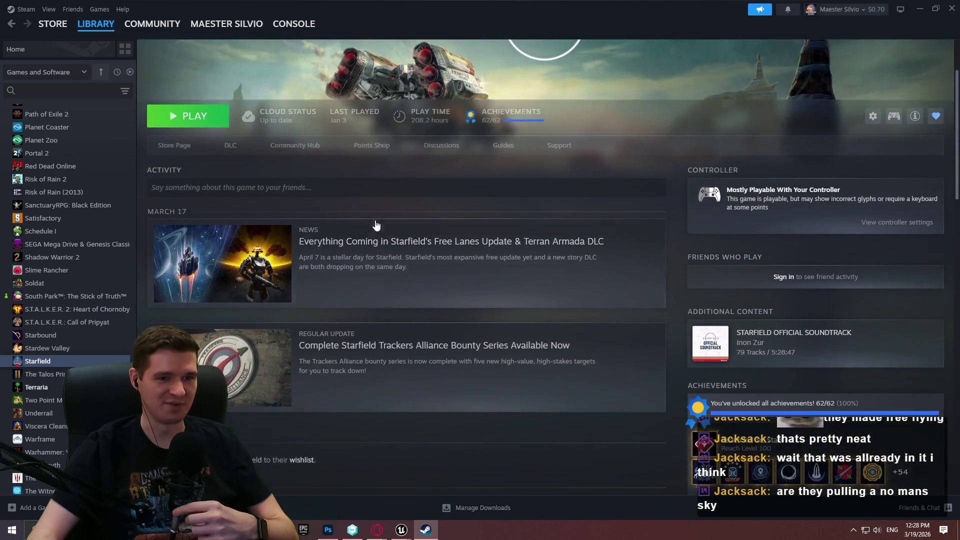
{"action": "scroll", "coordinate": [671, 218], "scroll_direction": "down", "scroll_amount": 5}
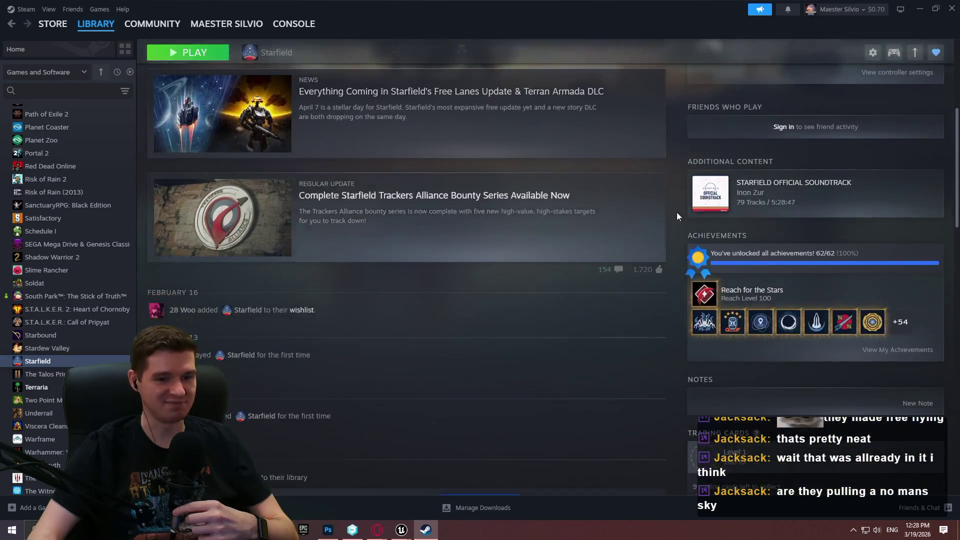
{"action": "scroll", "coordinate": [671, 218], "scroll_direction": "down", "scroll_amount": 5}
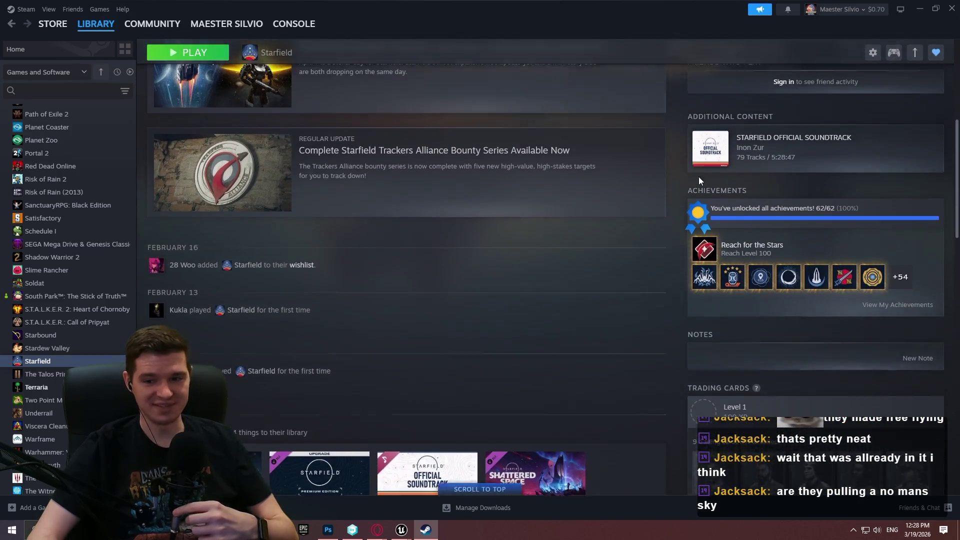
{"action": "scroll", "coordinate": [725, 178], "scroll_direction": "up", "scroll_amount": 10}
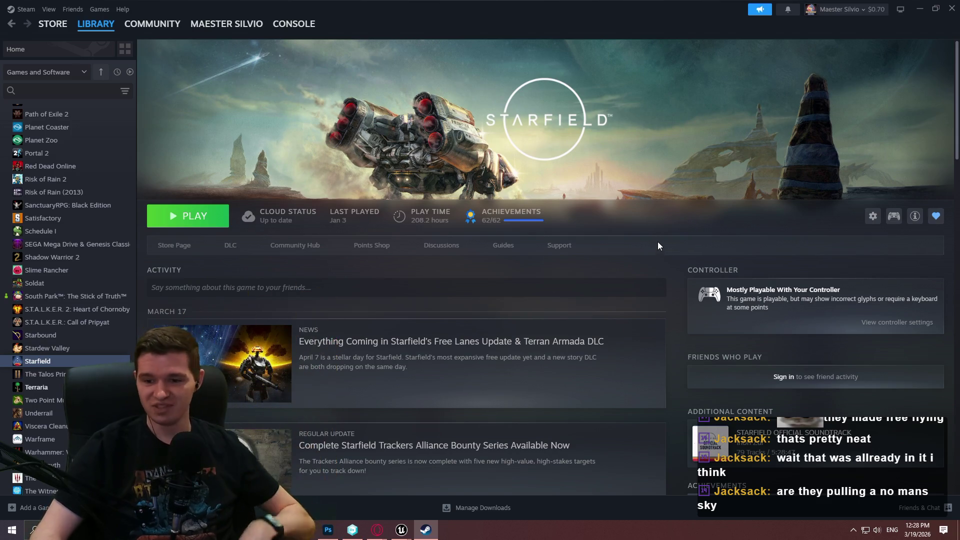
{"action": "scroll", "coordinate": [643, 220], "scroll_direction": "down", "scroll_amount": 1}
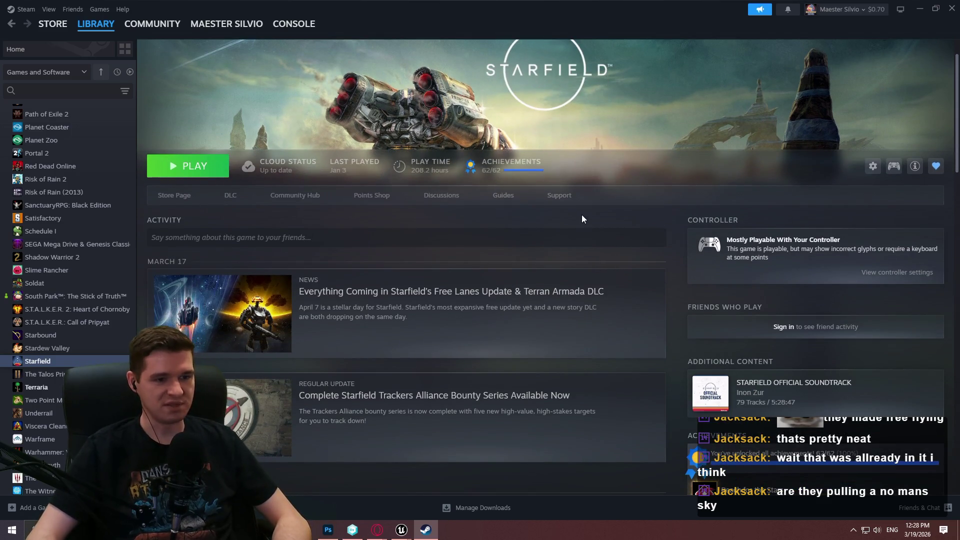
{"action": "scroll", "coordinate": [708, 180], "scroll_direction": "down", "scroll_amount": 2}
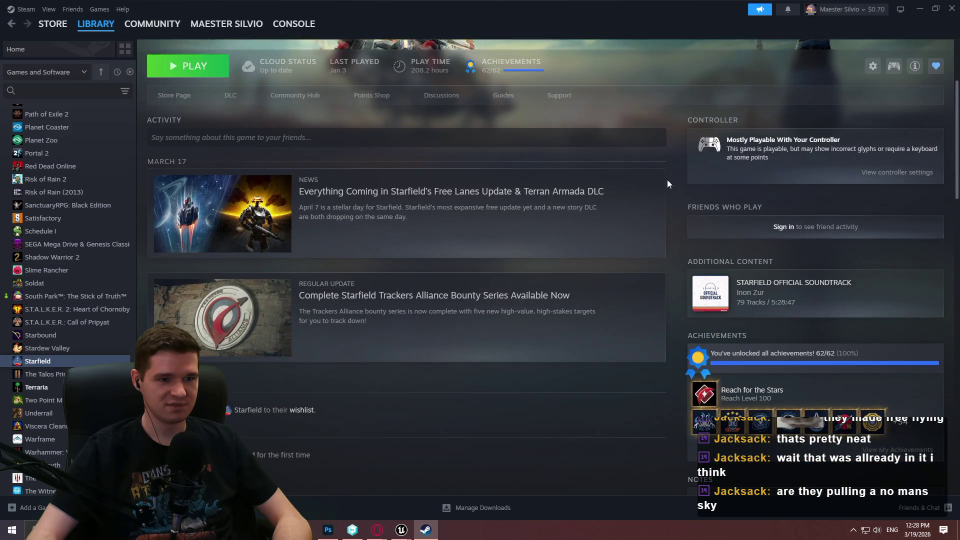
{"action": "scroll", "coordinate": [667, 180], "scroll_direction": "up", "scroll_amount": 3}
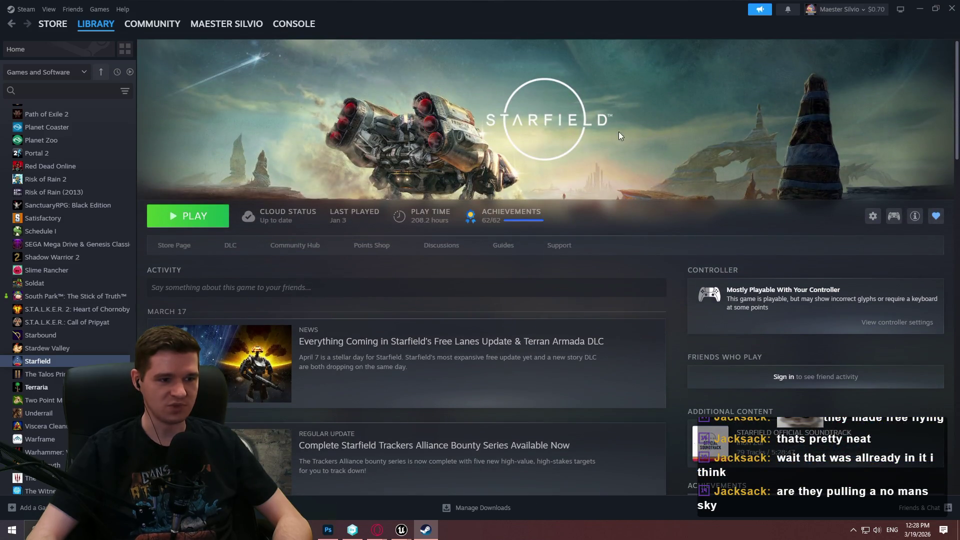
{"action": "left_click", "coordinate": [952, 8]}
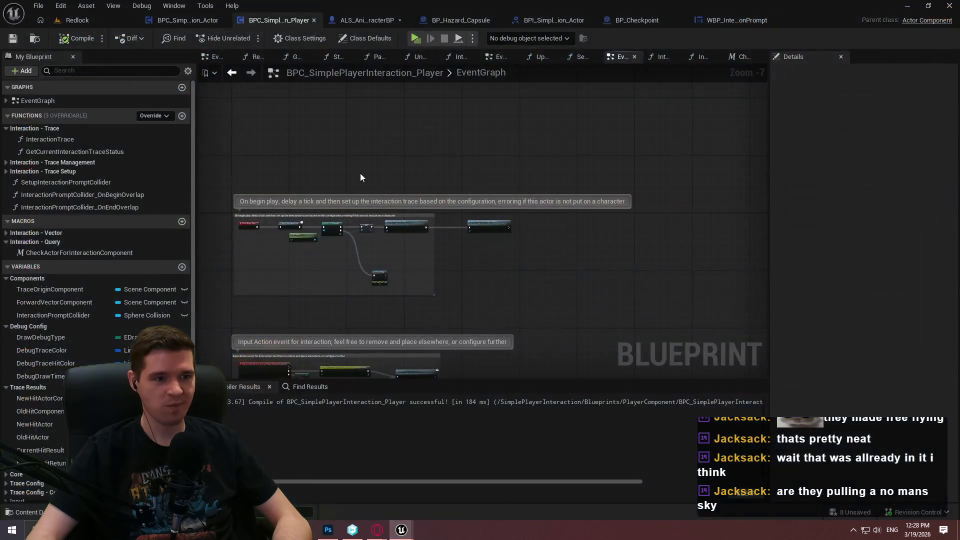
{"action": "scroll", "coordinate": [550, 260], "scroll_direction": "up", "scroll_amount": 6}
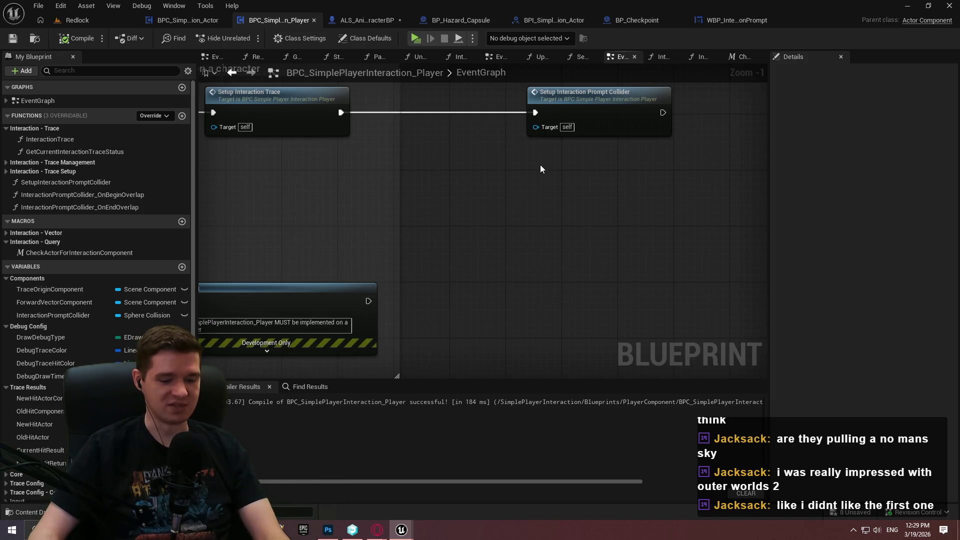
{"action": "scroll", "coordinate": [483, 204], "scroll_direction": "down", "scroll_amount": 2}
{"action": "scroll", "coordinate": [572, 249], "scroll_direction": "up", "scroll_amount": 4}
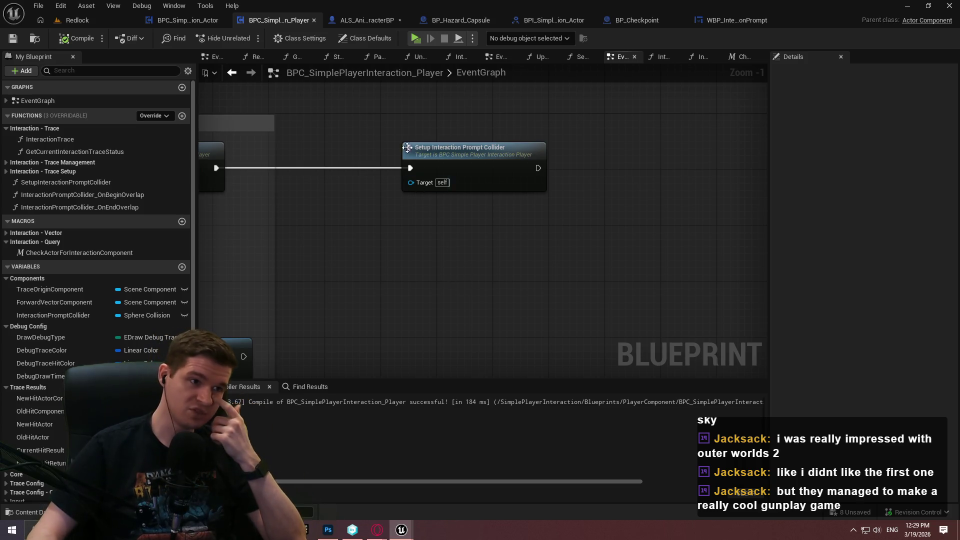
Step: From the Redlock tab's Content Browser, browse into Content > KYS > UI > MVVM
{"action": "left_click", "coordinate": [74, 19]}
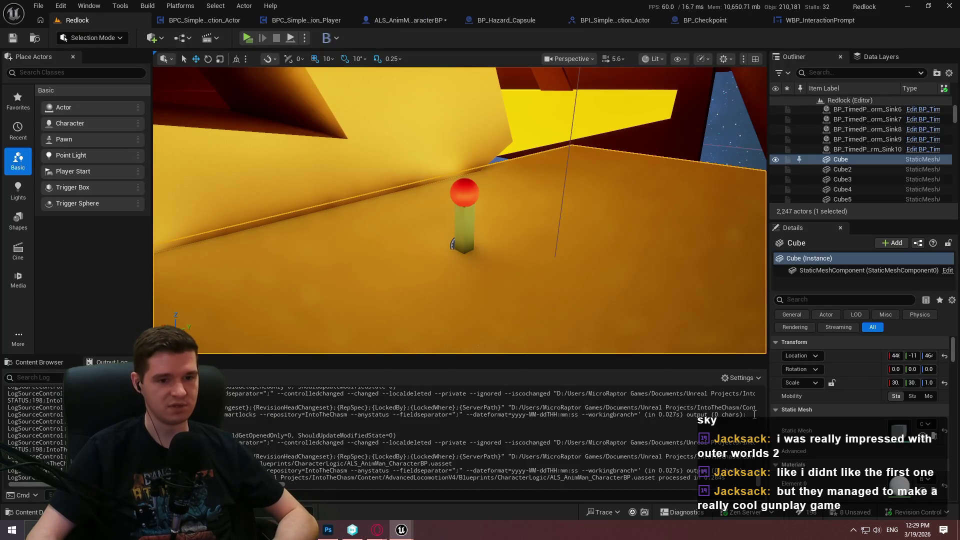
{"action": "left_click", "coordinate": [39, 363]}
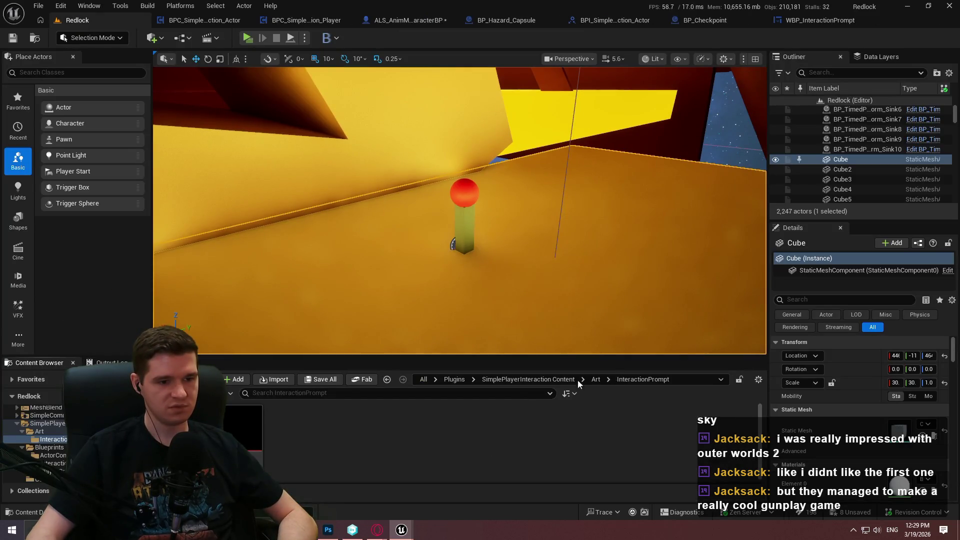
{"action": "left_click", "coordinate": [559, 380]}
{"action": "left_click", "coordinate": [465, 380]}
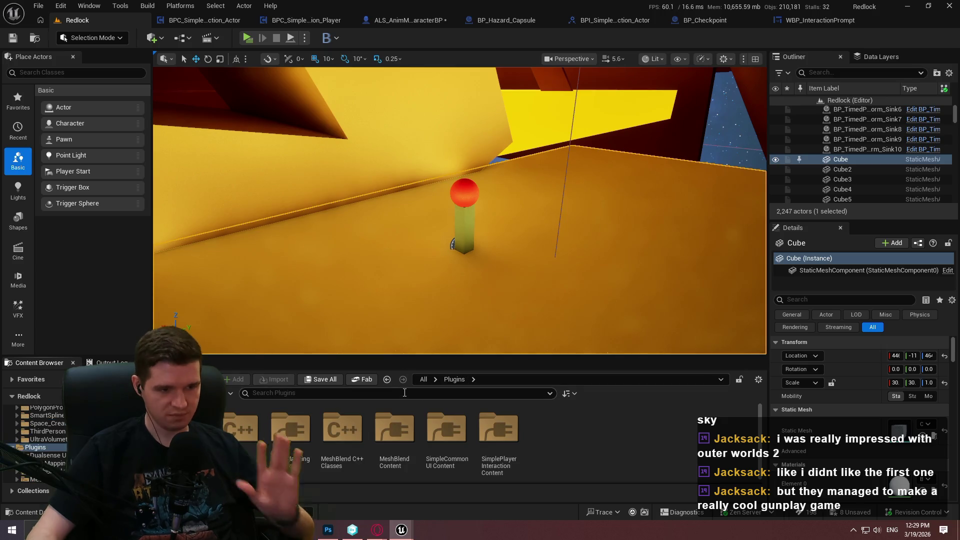
{"action": "scroll", "coordinate": [46, 425], "scroll_direction": "up", "scroll_amount": 10}
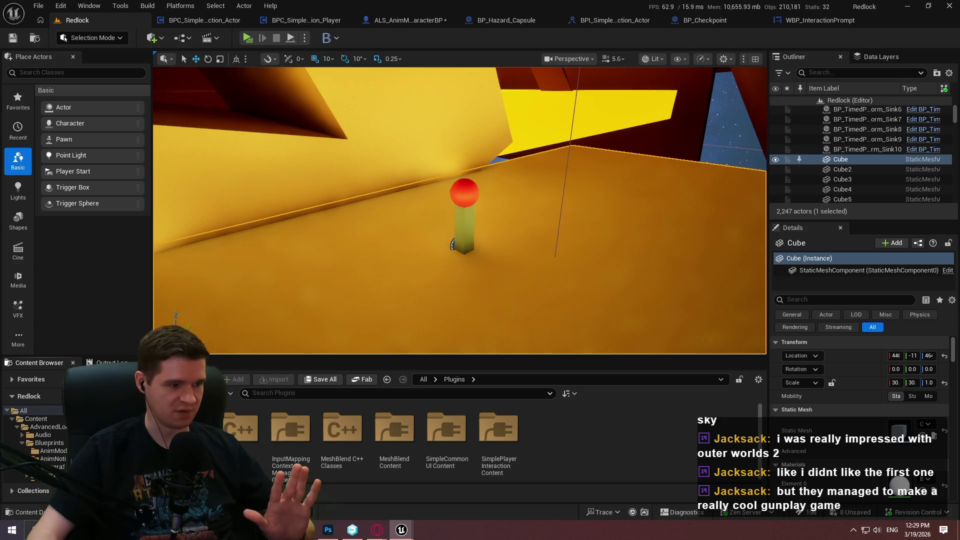
{"action": "left_click", "coordinate": [47, 418]}
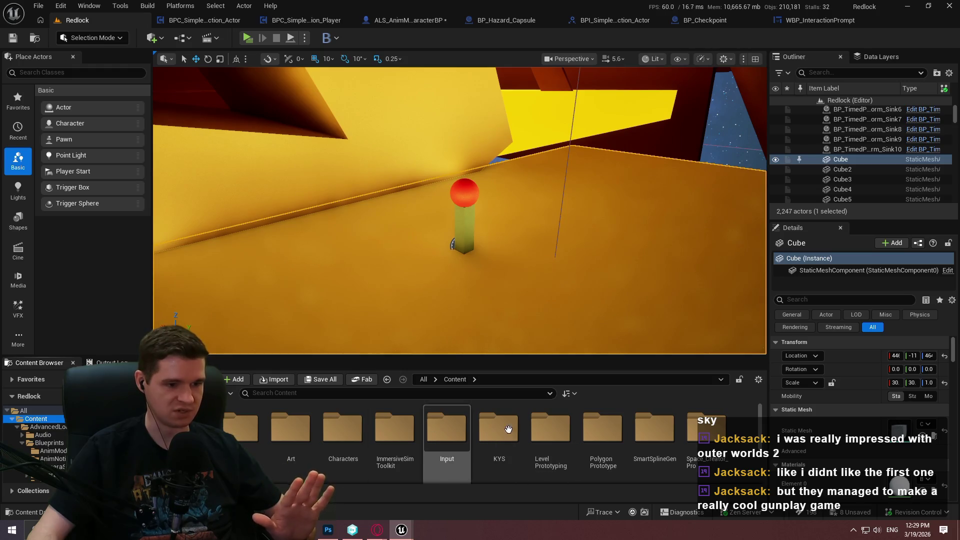
{"action": "scroll", "coordinate": [467, 445], "scroll_direction": "down", "scroll_amount": 1}
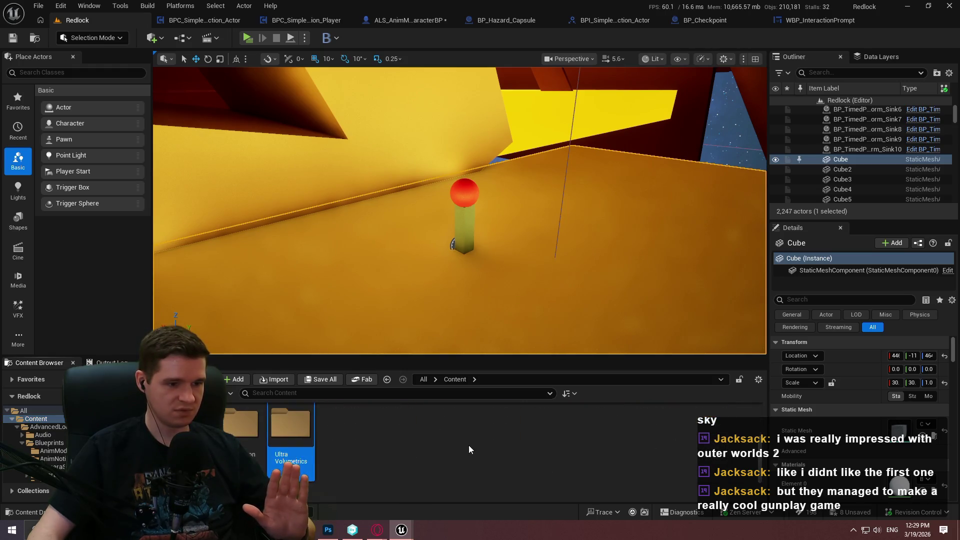
{"action": "double_click", "coordinate": [498, 422]}
{"action": "double_click", "coordinate": [250, 434]}
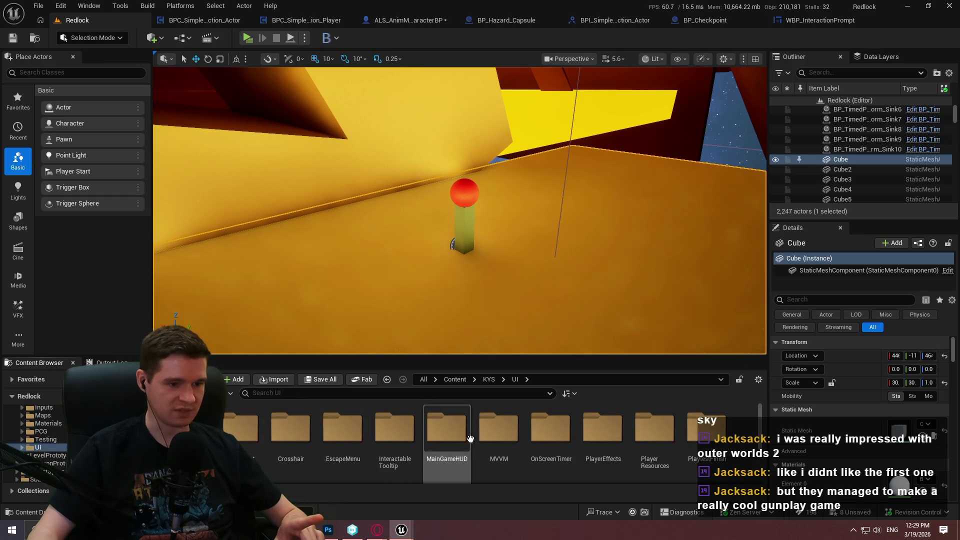
{"action": "double_click", "coordinate": [499, 440]}
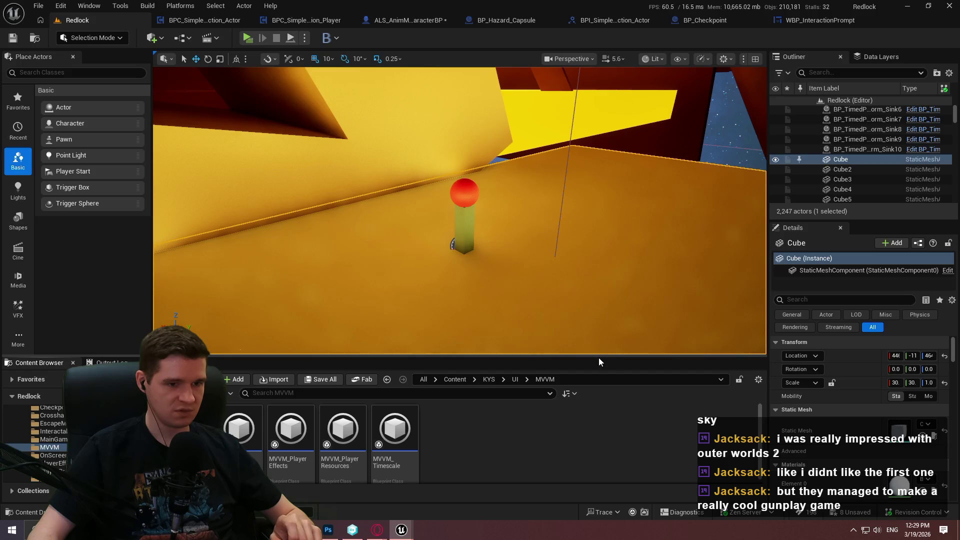
Step: Enlarge the content browser and open BPC_ExosuitAbilities from KYS > Blueprints > AbilitiesComponent
{"action": "left_click_drag", "start_coordinate": [598, 357], "coordinate": [598, 276]}
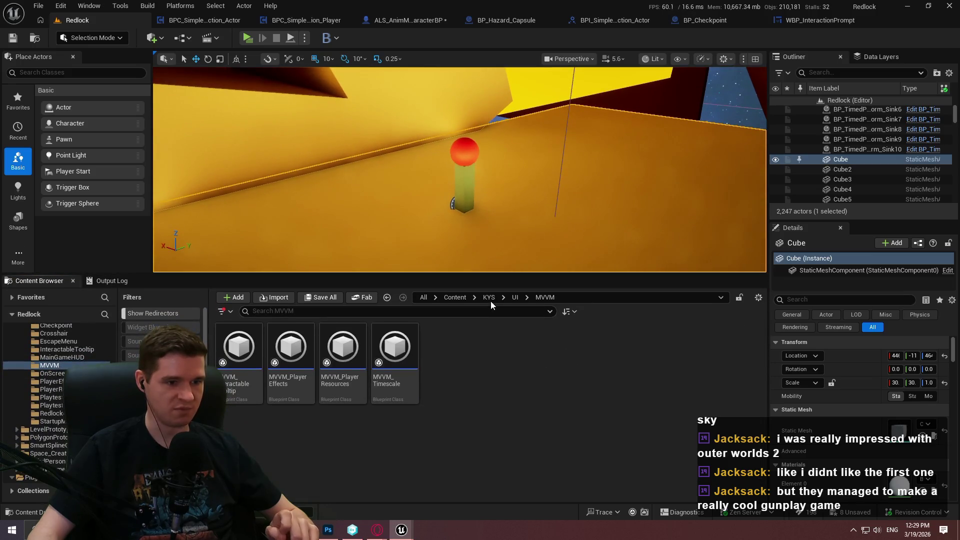
{"action": "left_click", "coordinate": [489, 298]}
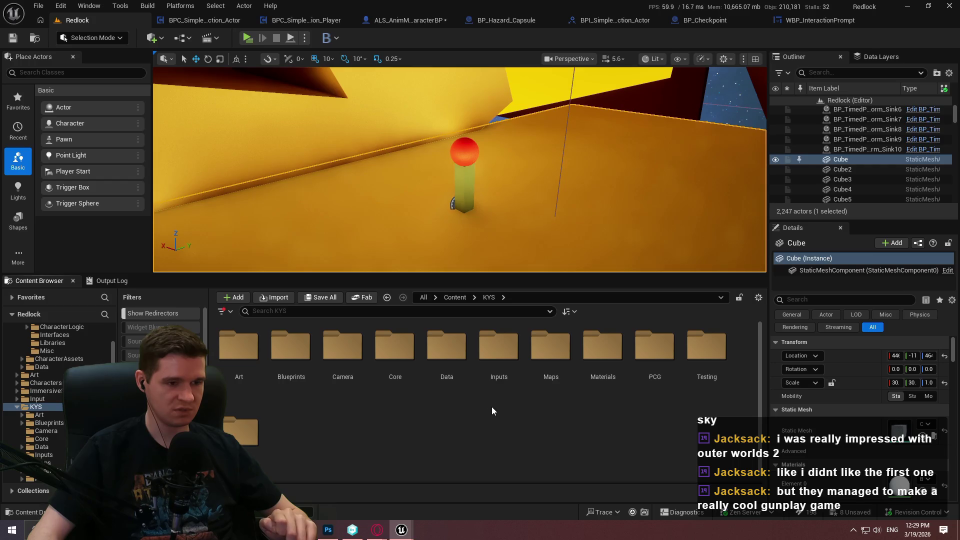
{"action": "left_click", "coordinate": [453, 298]}
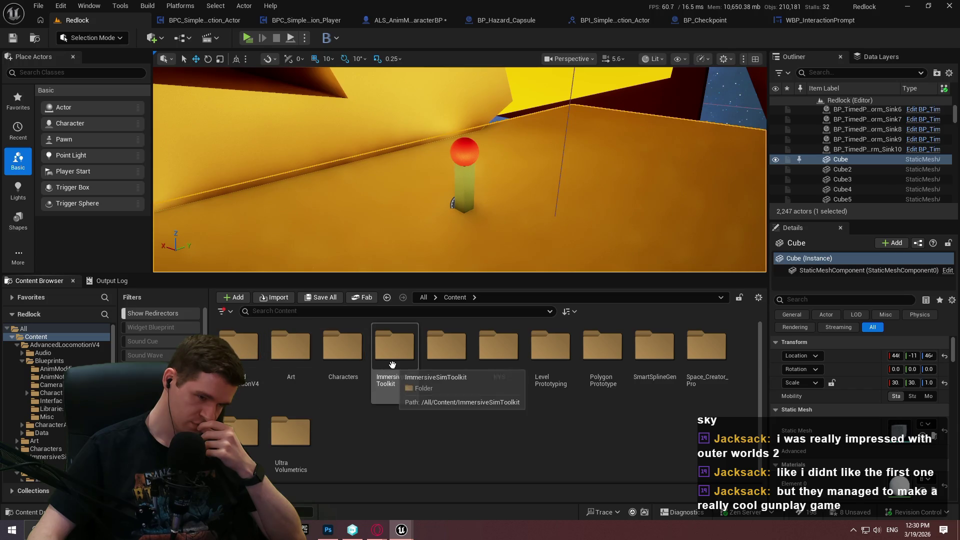
{"action": "double_click", "coordinate": [498, 345]}
{"action": "double_click", "coordinate": [286, 374]}
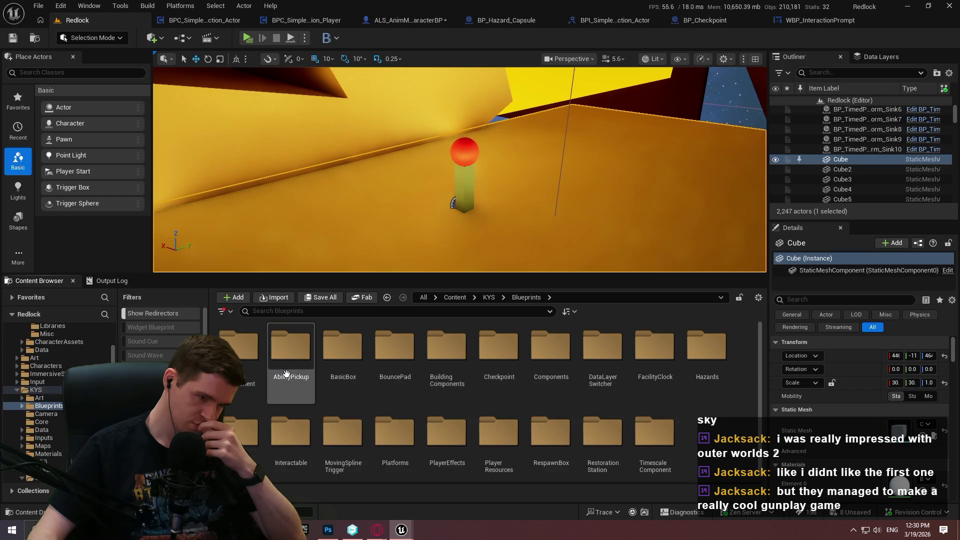
{"action": "double_click", "coordinate": [253, 380]}
{"action": "double_click", "coordinate": [254, 380]}
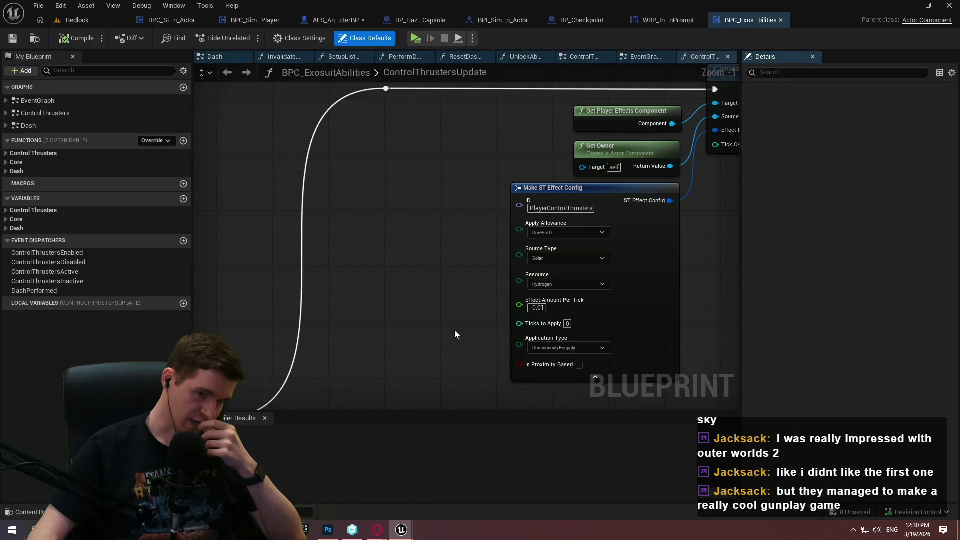
Step: Glance at BPC_ExosuitAbilities' EventGraph, then close that blueprint
{"action": "left_click", "coordinate": [653, 60]}
{"action": "scroll", "coordinate": [521, 150], "scroll_direction": "down", "scroll_amount": 5}
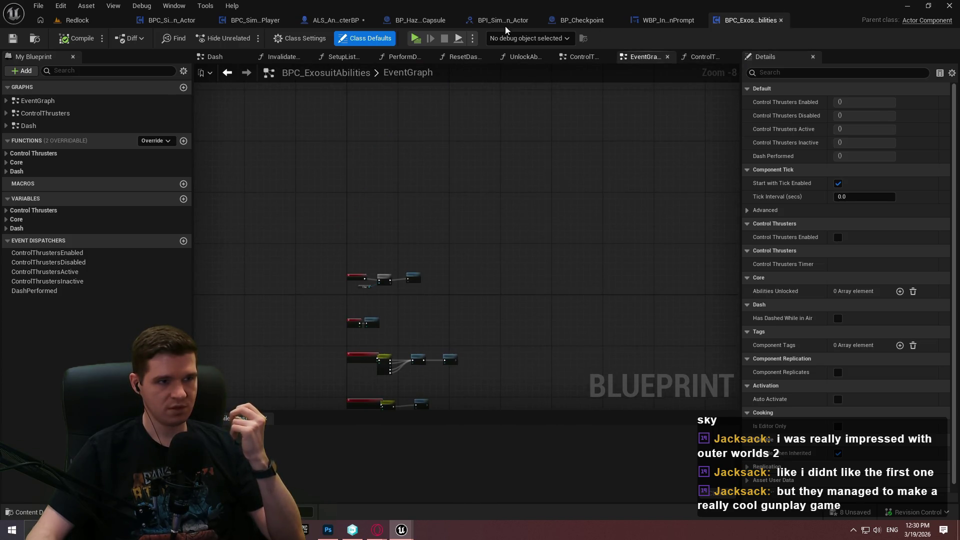
{"action": "left_click", "coordinate": [780, 20]}
Step: Back in Redlock, open BPC_TimescaleComponent from KYS > Blueprints > TimescaleComponent
{"action": "left_click", "coordinate": [73, 20]}
{"action": "left_click", "coordinate": [527, 298]}
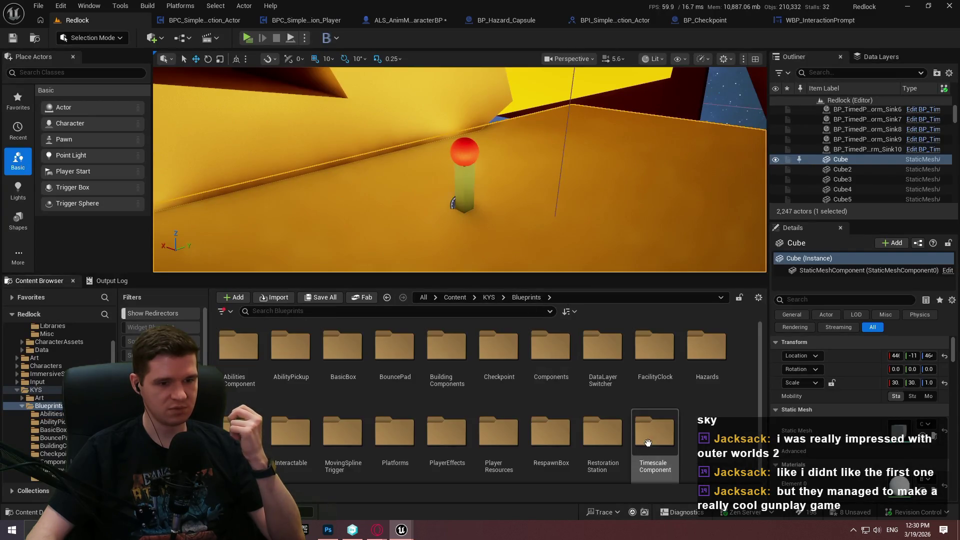
{"action": "double_click", "coordinate": [656, 422]}
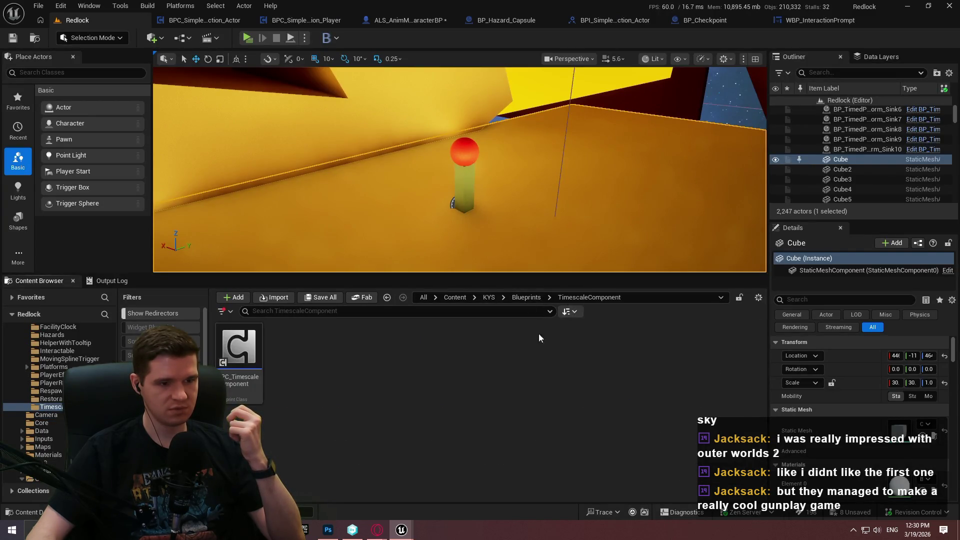
{"action": "double_click", "coordinate": [240, 369]}
{"action": "scroll", "coordinate": [416, 143], "scroll_direction": "down", "scroll_amount": 2}
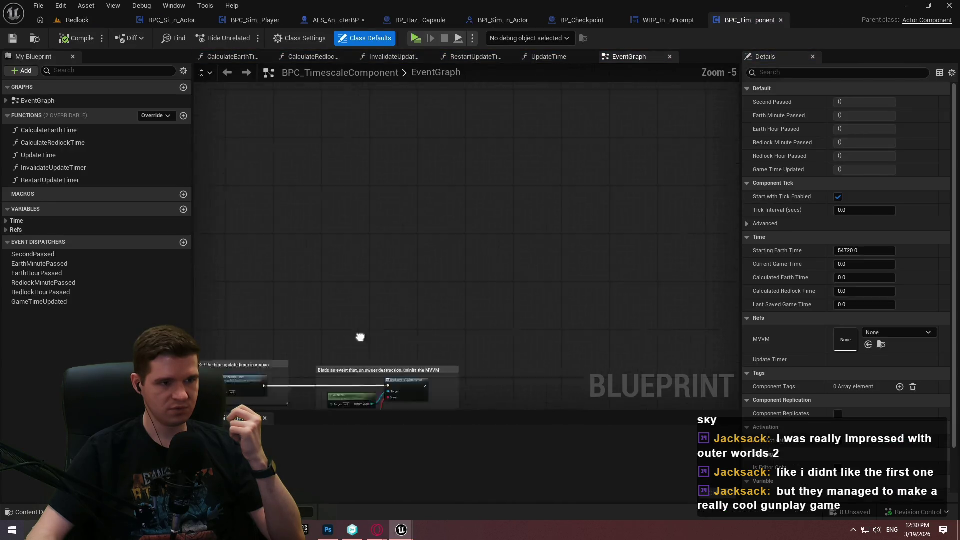
Step: Inspect the Add View Model Instance, unbind-on-destroy, Restart Update Timer and Construct MVVM Timescale nodes, then return to Redlock
{"action": "scroll", "coordinate": [322, 180], "scroll_direction": "up", "scroll_amount": 2}
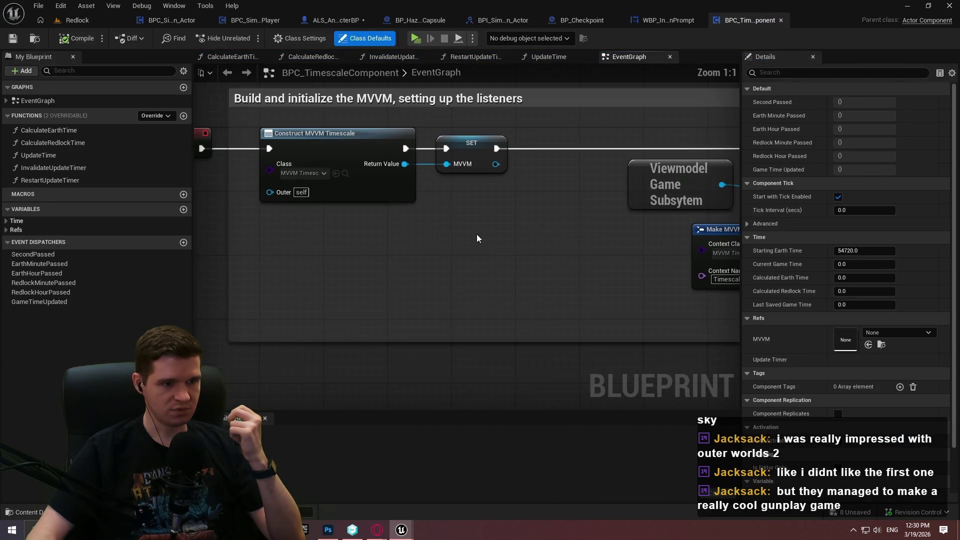
{"action": "scroll", "coordinate": [321, 234], "scroll_direction": "up", "scroll_amount": 1}
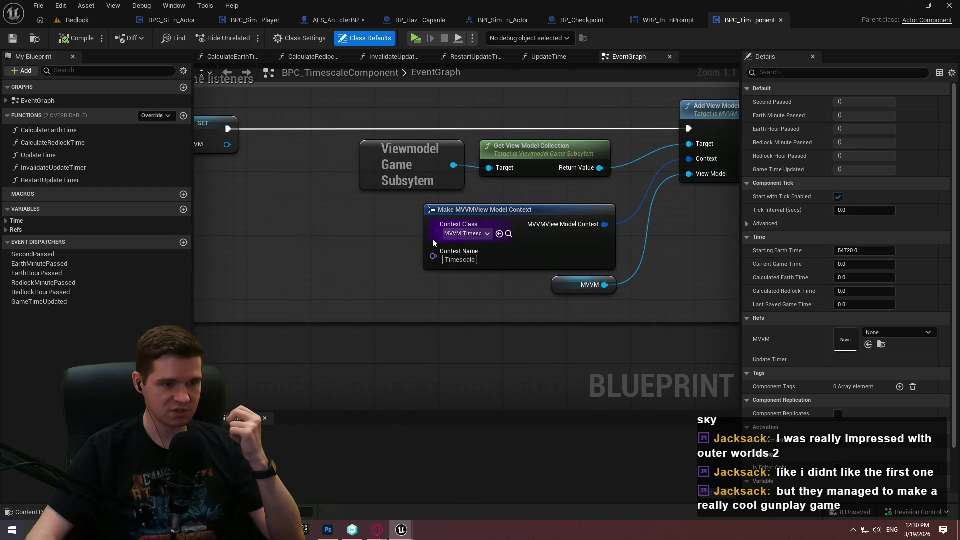
{"action": "mouse_move", "coordinate": [689, 239]}
{"action": "left_mouse_down"}
{"action": "mouse_move", "coordinate": [306, 276]}
{"action": "mouse_move", "coordinate": [285, 171]}
{"action": "mouse_move", "coordinate": [521, 197]}
{"action": "mouse_move", "coordinate": [691, 135]}
{"action": "mouse_move", "coordinate": [684, 130]}
{"action": "left_mouse_up"}
{"action": "scroll", "coordinate": [521, 197], "scroll_direction": "down", "scroll_amount": 2}
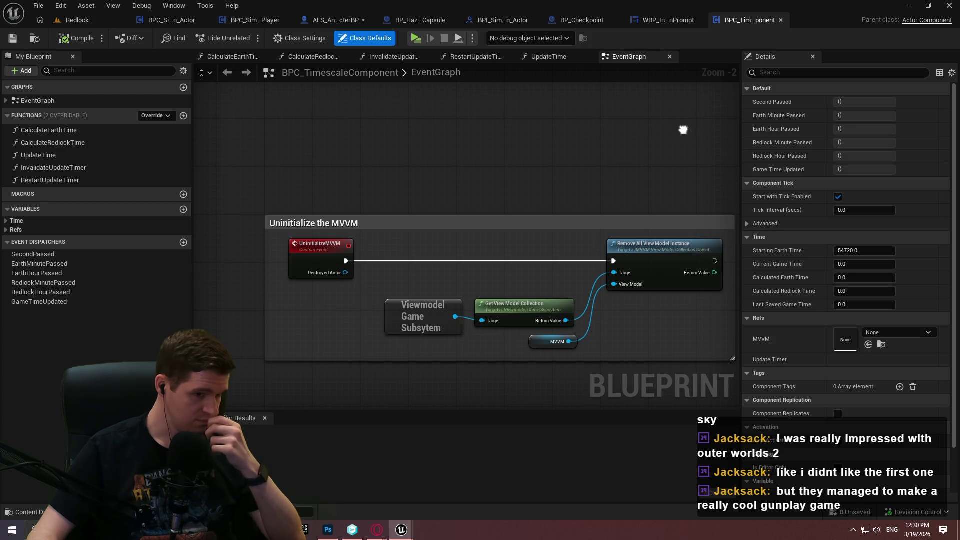
{"action": "mouse_move", "coordinate": [683, 129]}
{"action": "left_mouse_down"}
{"action": "mouse_move", "coordinate": [553, 403]}
{"action": "mouse_move", "coordinate": [71, 354]}
{"action": "left_mouse_up"}
{"action": "left_click_drag", "start_coordinate": [650, 210], "coordinate": [145, 189]}
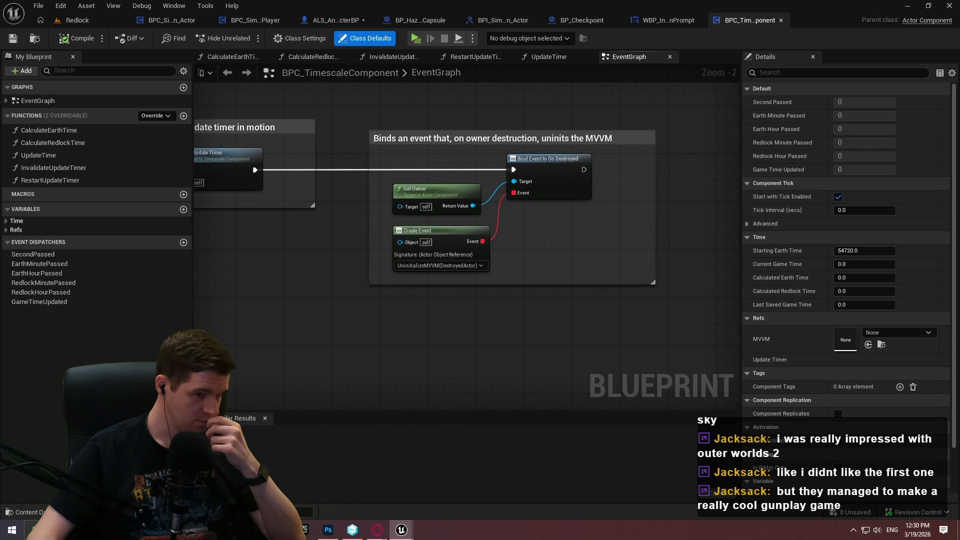
{"action": "mouse_move", "coordinate": [450, 225]}
{"action": "left_mouse_down"}
{"action": "mouse_move", "coordinate": [297, 230]}
{"action": "mouse_move", "coordinate": [629, 220]}
{"action": "left_mouse_up"}
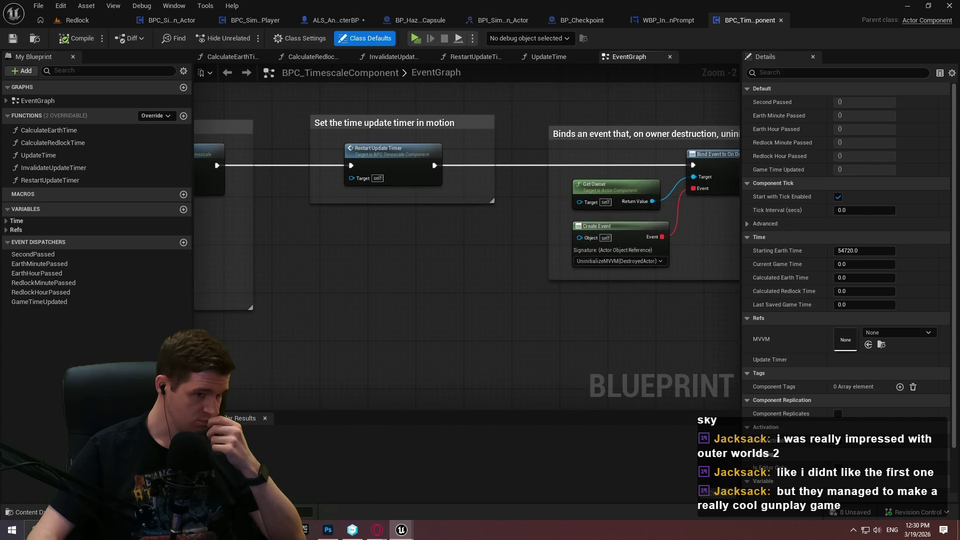
{"action": "mouse_move", "coordinate": [225, 225]}
{"action": "left_mouse_down"}
{"action": "mouse_move", "coordinate": [650, 225]}
{"action": "mouse_move", "coordinate": [167, 200]}
{"action": "left_mouse_up"}
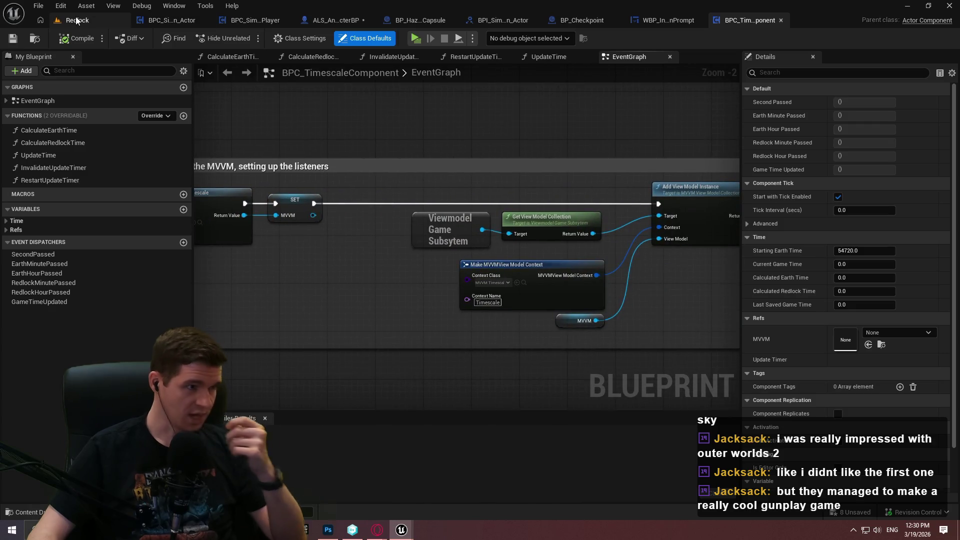
{"action": "left_click", "coordinate": [75, 20]}
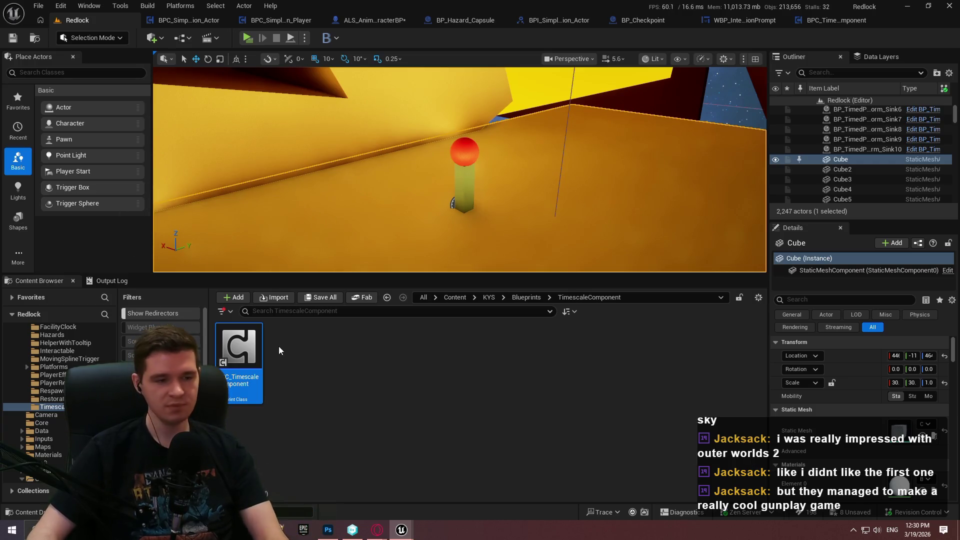
Step: Collapse AdvancedLocomotionV4 Blueprints in the folder tree, select SimplePlayerInteraction Content, and slightly enlarge the viewport
{"action": "left_click", "coordinate": [328, 418]}
{"action": "scroll", "coordinate": [71, 356], "scroll_direction": "up", "scroll_amount": 1}
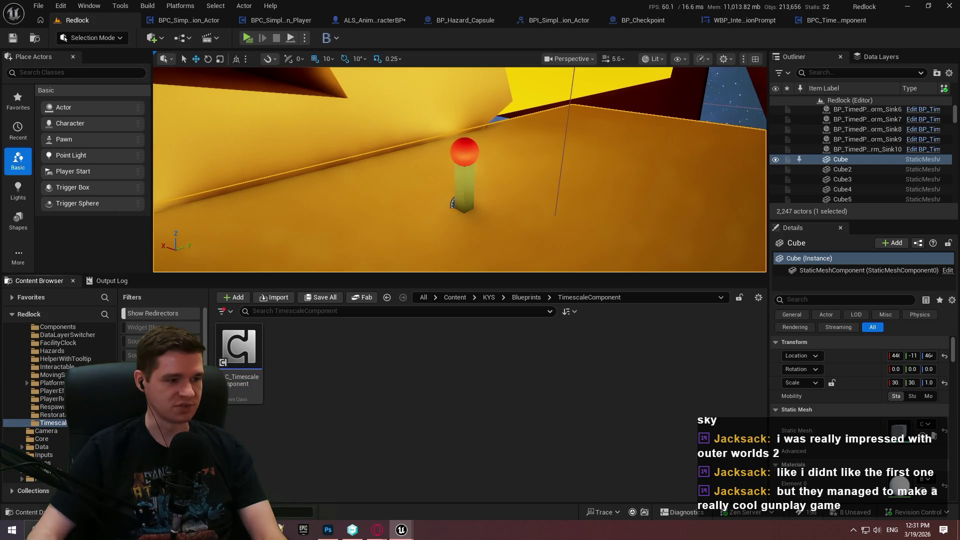
{"action": "scroll", "coordinate": [60, 375], "scroll_direction": "up", "scroll_amount": 5}
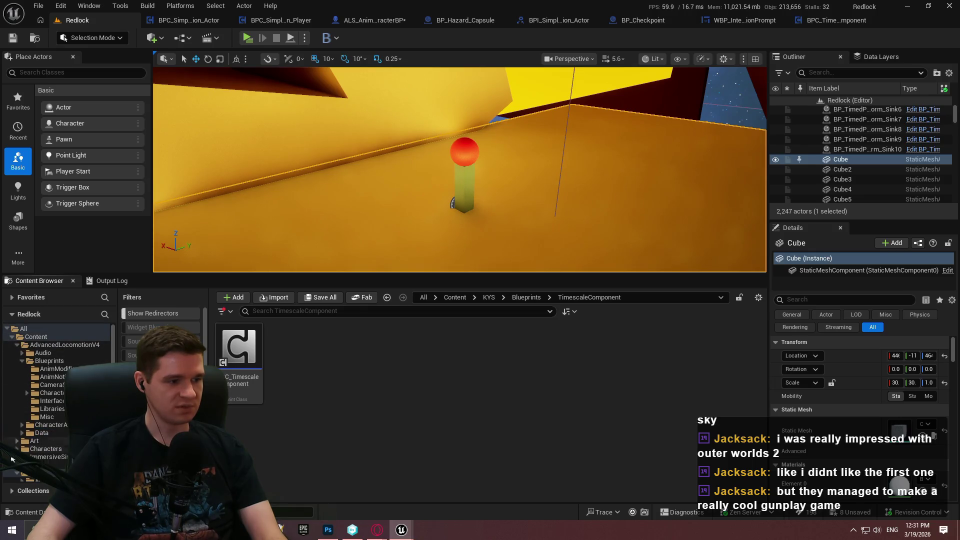
{"action": "left_click", "coordinate": [19, 477], "text": "ctrl"}
{"action": "left_click", "coordinate": [24, 361]}
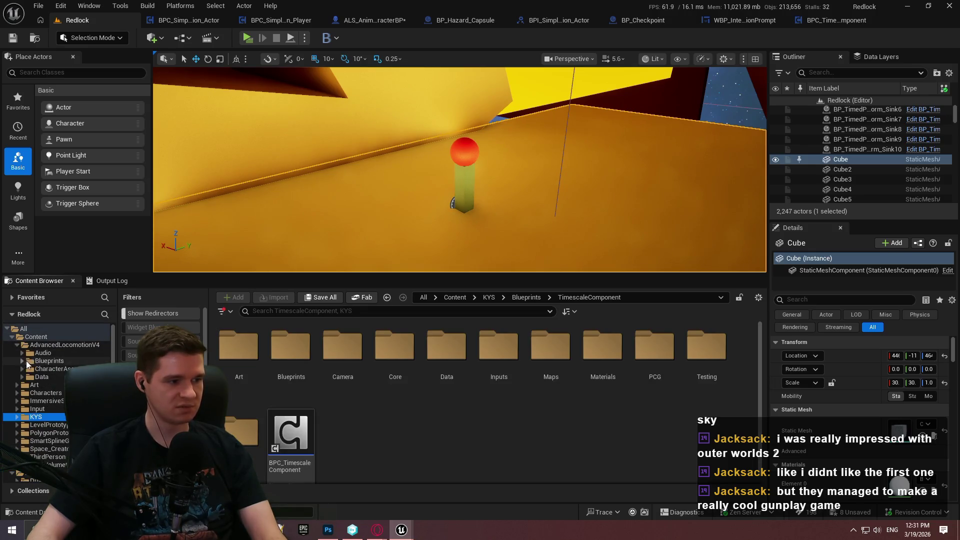
{"action": "scroll", "coordinate": [59, 390], "scroll_direction": "down", "scroll_amount": 5}
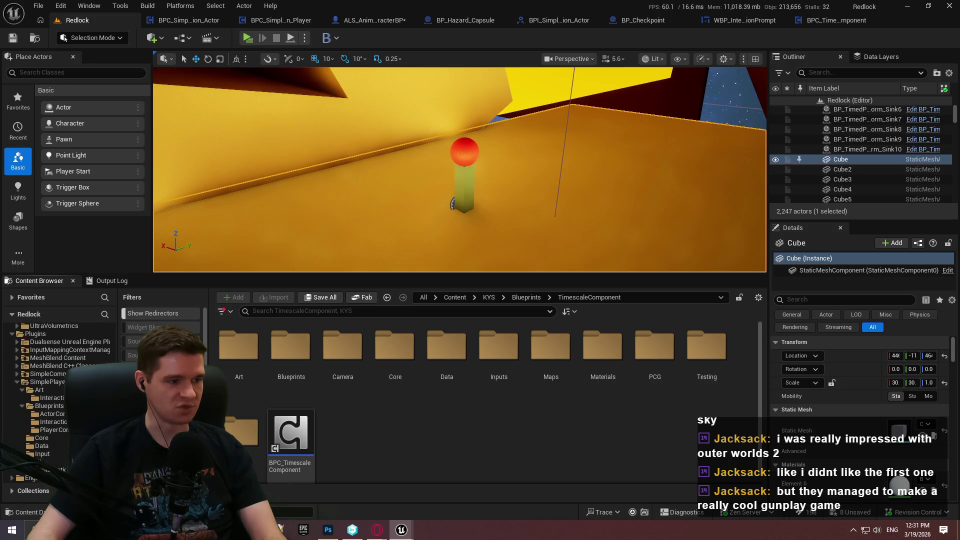
{"action": "left_click", "coordinate": [47, 381]}
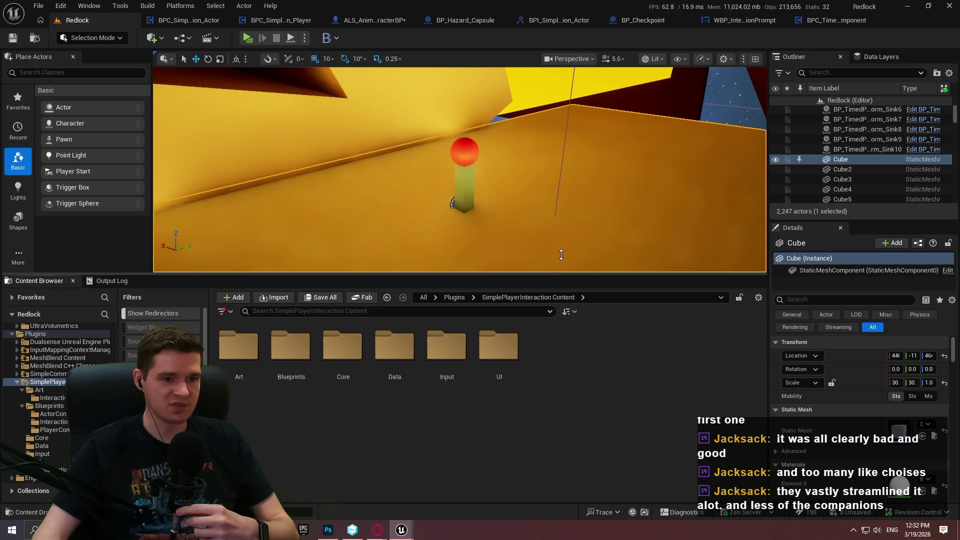
{"action": "left_click_drag", "start_coordinate": [553, 278], "coordinate": [555, 287]}
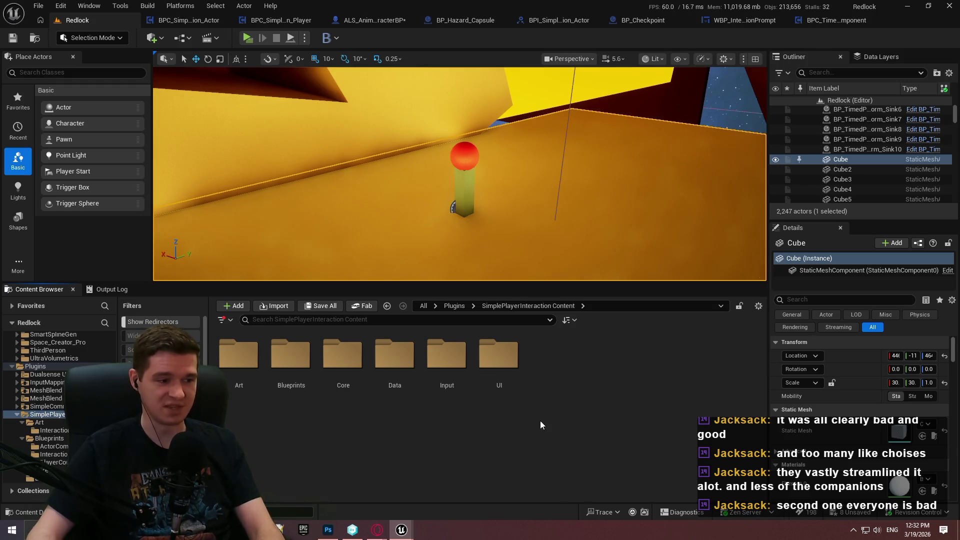
Step: Create a new folder named MVVM in the SimplePlayerInteraction Content
{"action": "right_click", "coordinate": [629, 385]}
{"action": "left_click", "coordinate": [571, 369]}
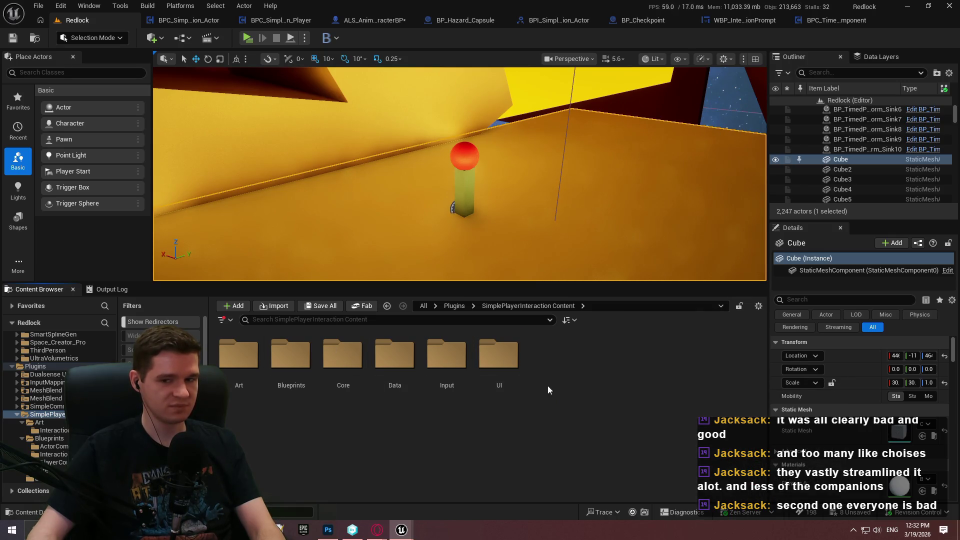
{"action": "right_click", "coordinate": [579, 382]}
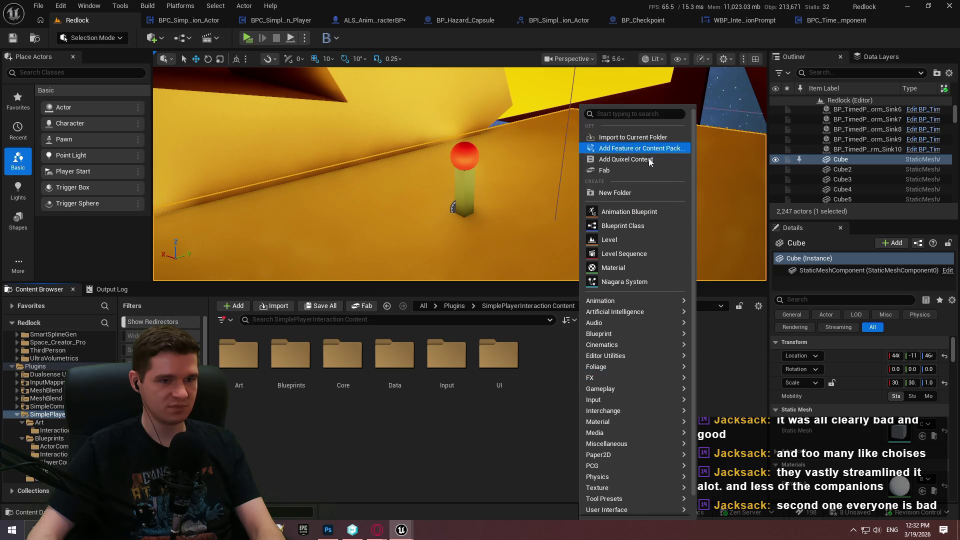
{"action": "left_click", "coordinate": [629, 193]}
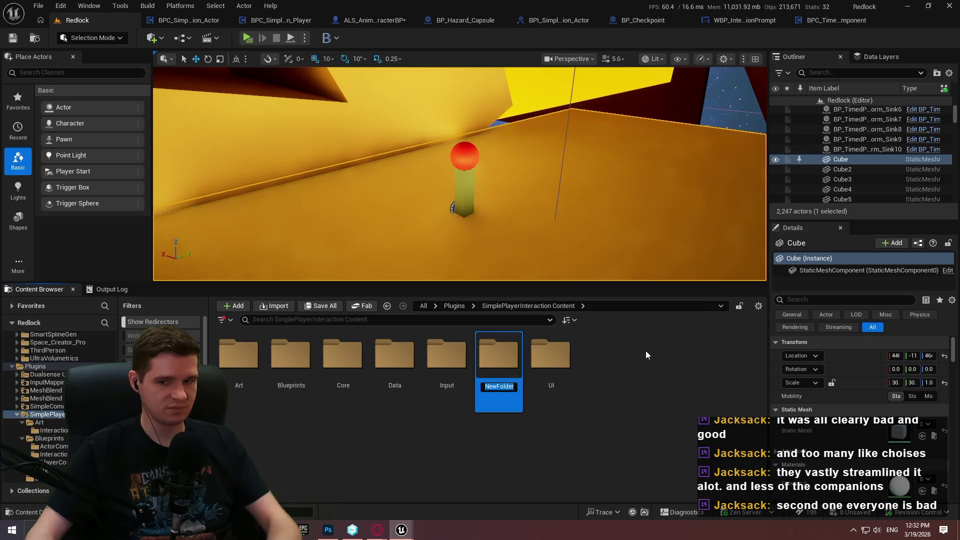
{"action": "type", "text": "MVVM"}
{"action": "key", "text": "Return"}
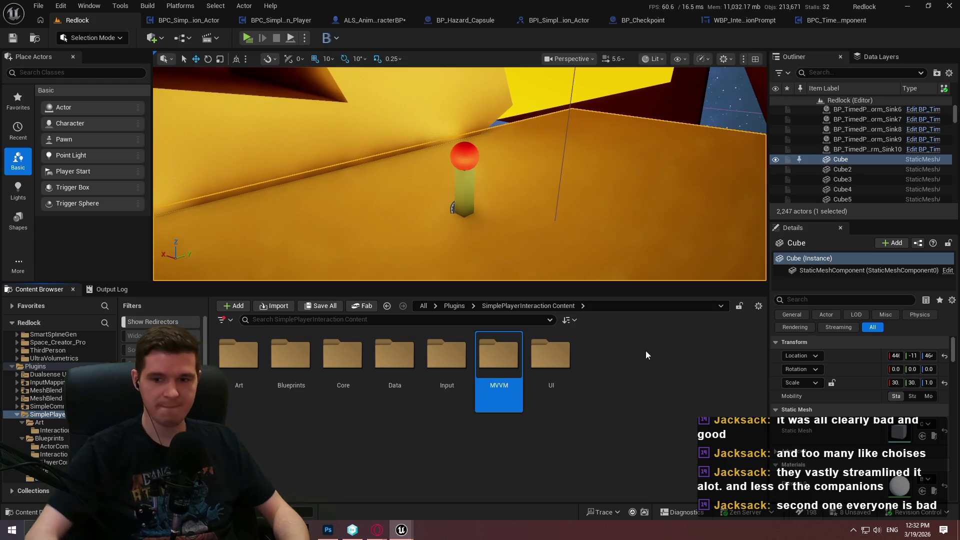
{"action": "left_click", "coordinate": [653, 465]}
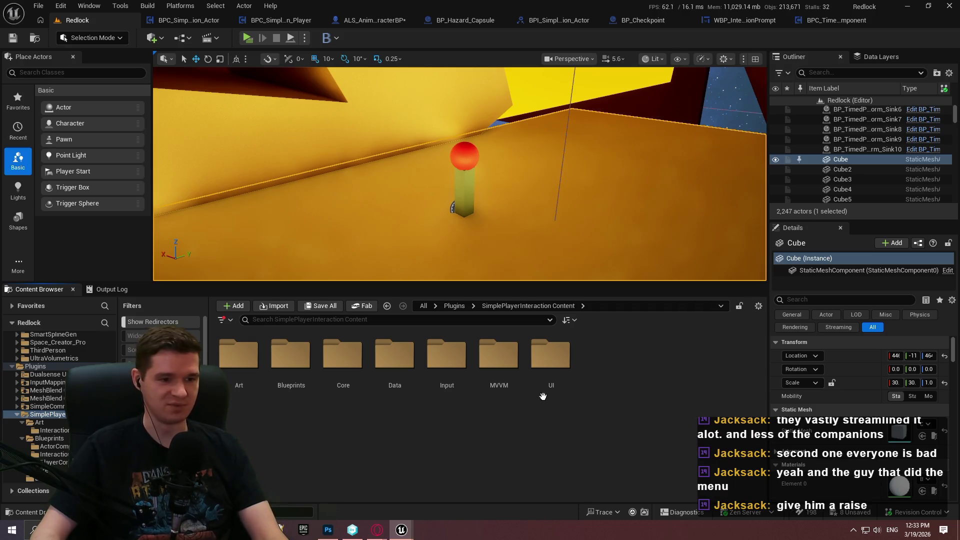
Step: Enter the MVVM folder and bring up its content-creation menu
{"action": "double_click", "coordinate": [499, 356]}
{"action": "right_click", "coordinate": [539, 384]}
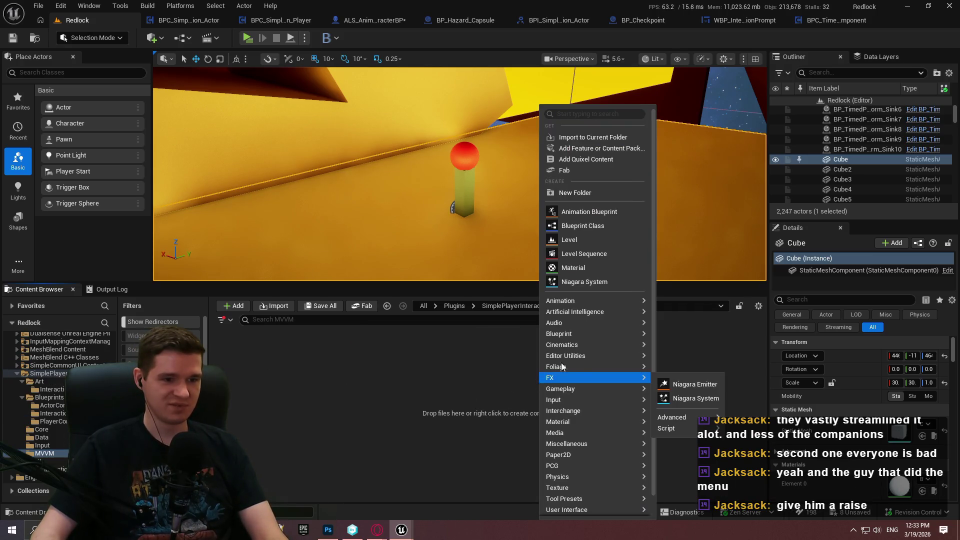
{"action": "mouse_move", "coordinate": [580, 333]}
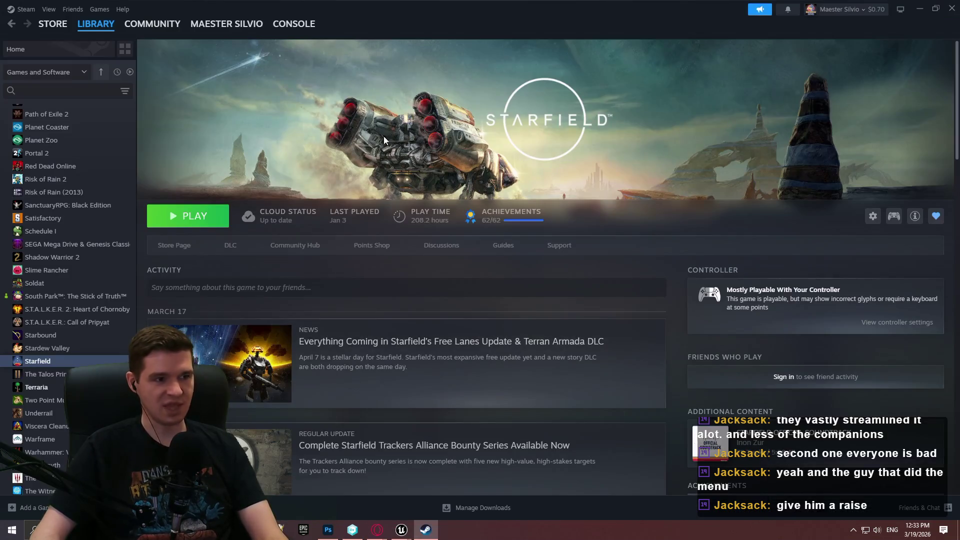
Step: Search the Steam store for 'outer worl' and open The Outer Worlds page
{"action": "left_click", "coordinate": [52, 24]}
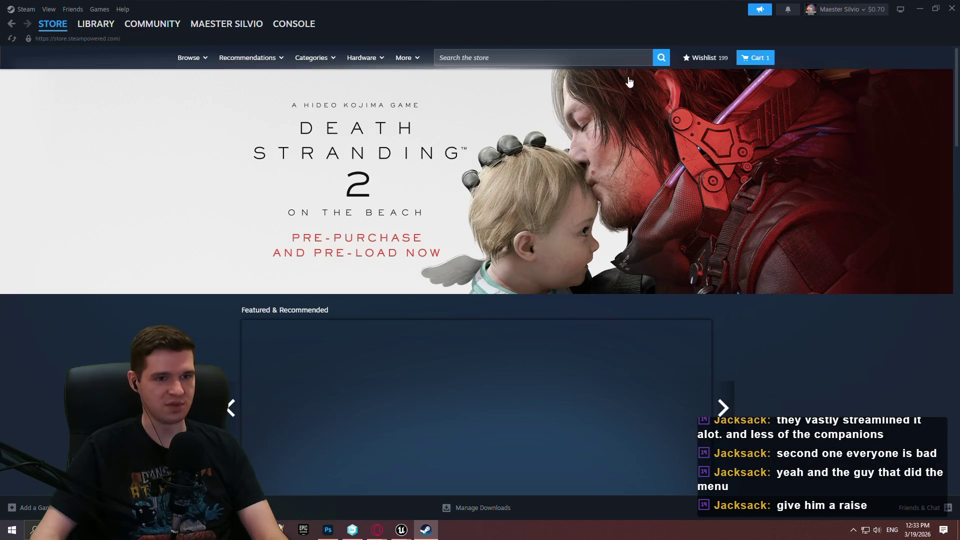
{"action": "left_click", "coordinate": [624, 57]}
{"action": "type", "text": "outer worl"}
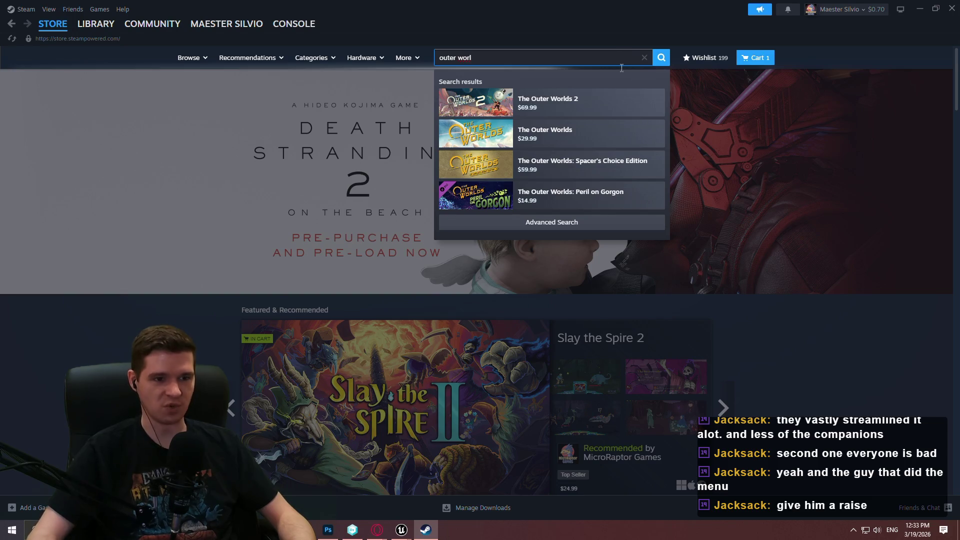
{"action": "left_click", "coordinate": [516, 141]}
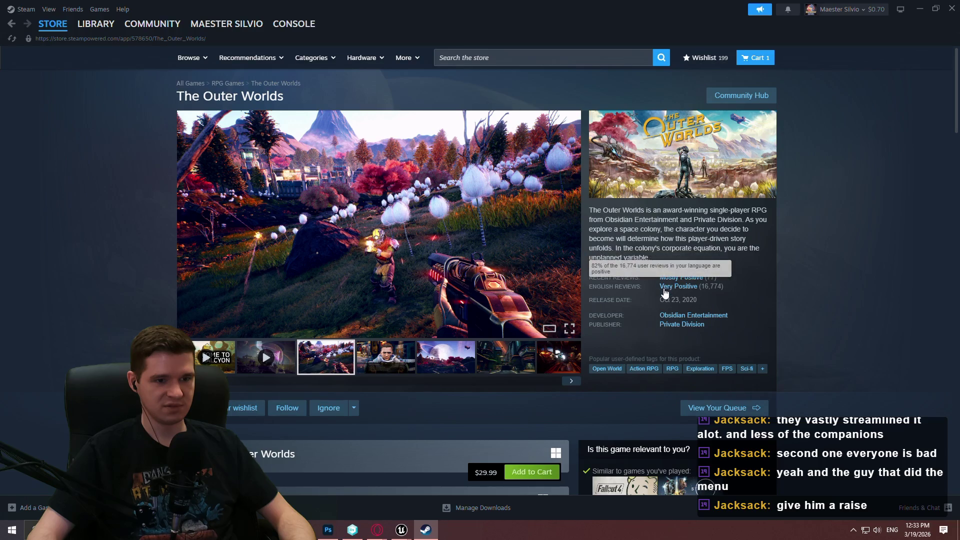
Step: Search again, browse The Outer Worlds 2 store page, then close Steam
{"action": "left_click", "coordinate": [544, 56]}
{"action": "type", "text": "outer "}
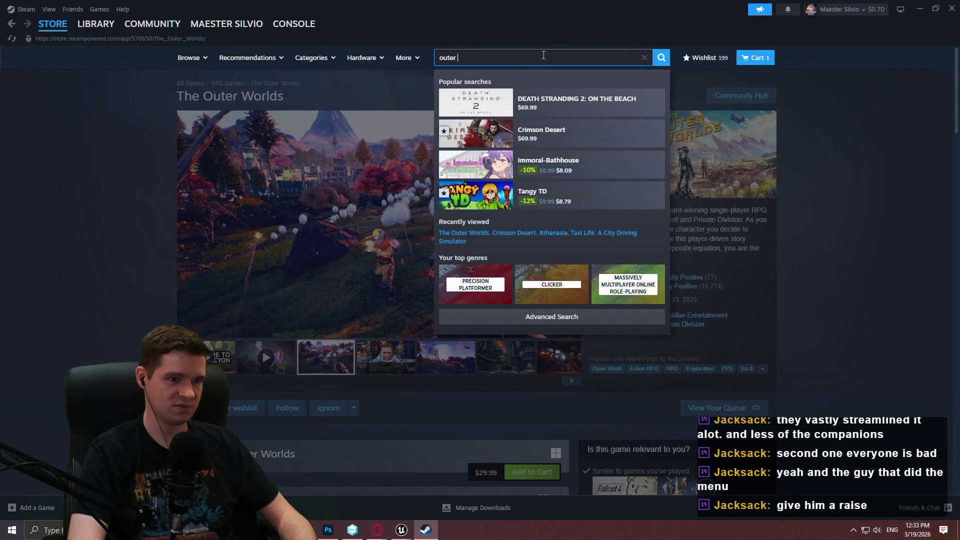
{"action": "type", "text": "worl"}
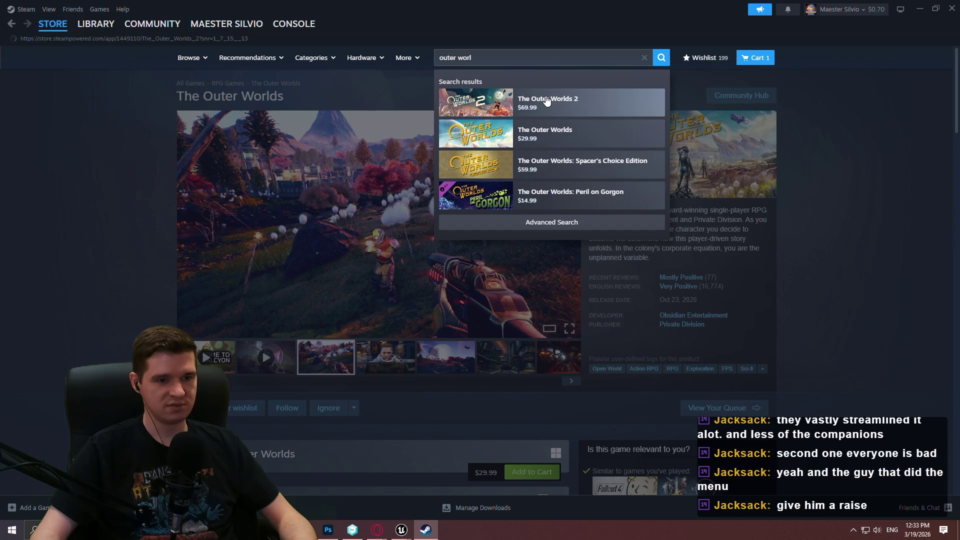
{"action": "left_click", "coordinate": [547, 100]}
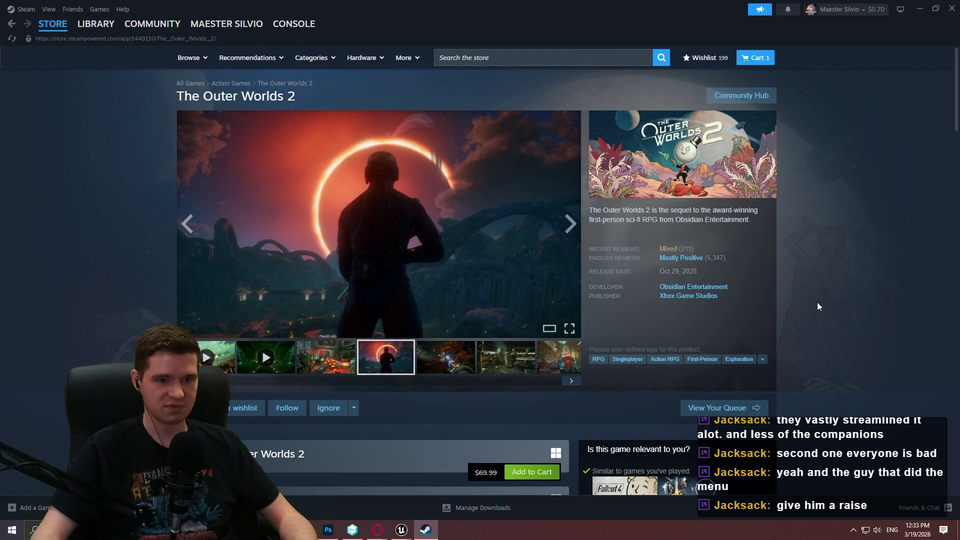
{"action": "scroll", "coordinate": [518, 357], "scroll_direction": "down", "scroll_amount": 5}
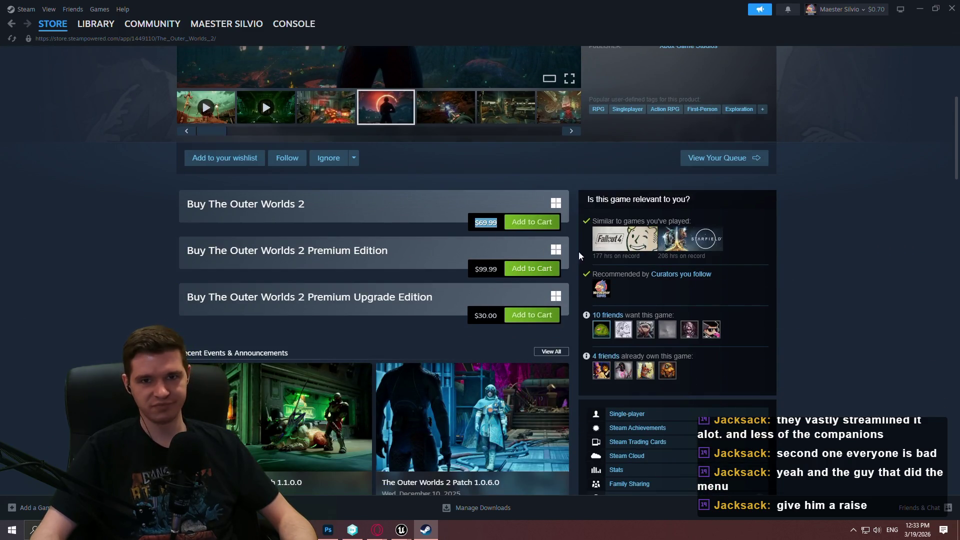
{"action": "scroll", "coordinate": [579, 253], "scroll_direction": "up", "scroll_amount": 5}
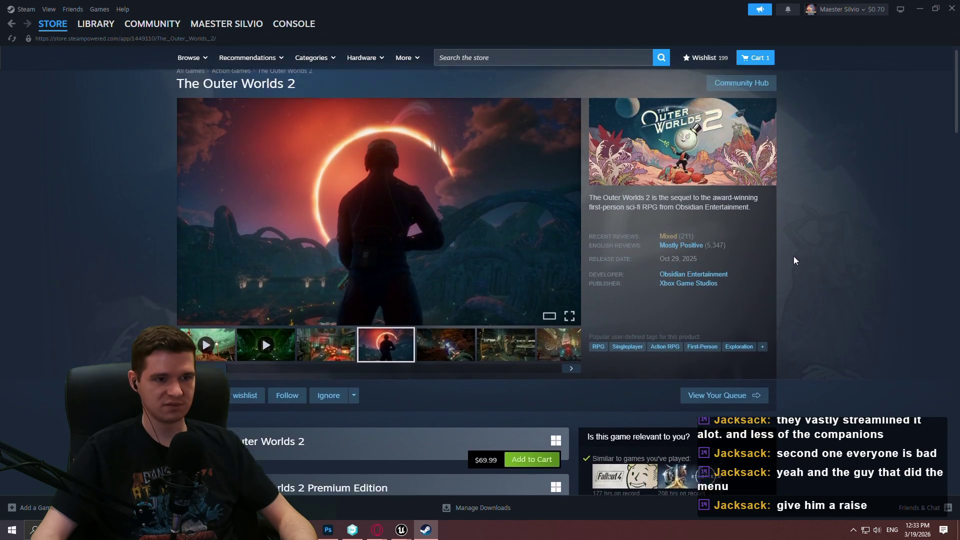
{"action": "scroll", "coordinate": [820, 199], "scroll_direction": "down", "scroll_amount": 3}
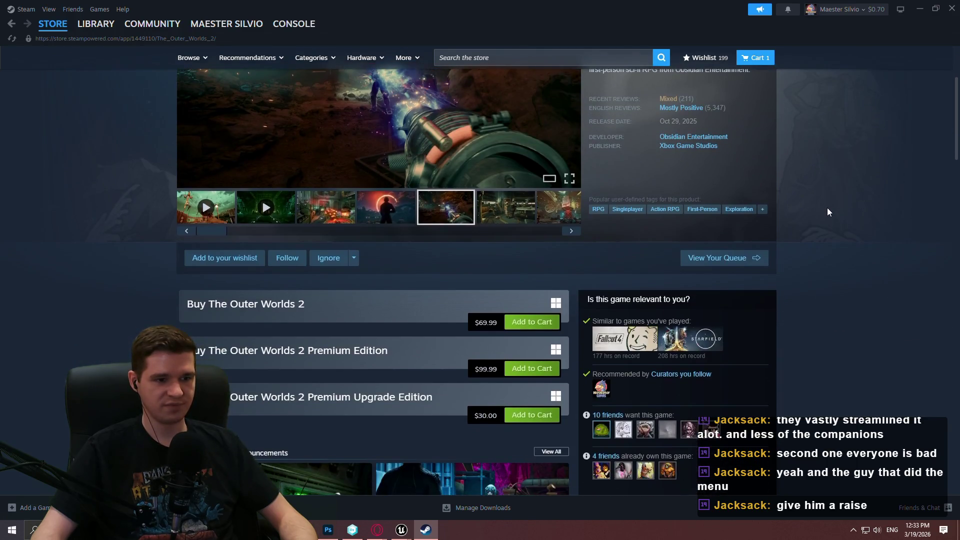
{"action": "scroll", "coordinate": [826, 208], "scroll_direction": "up", "scroll_amount": 3}
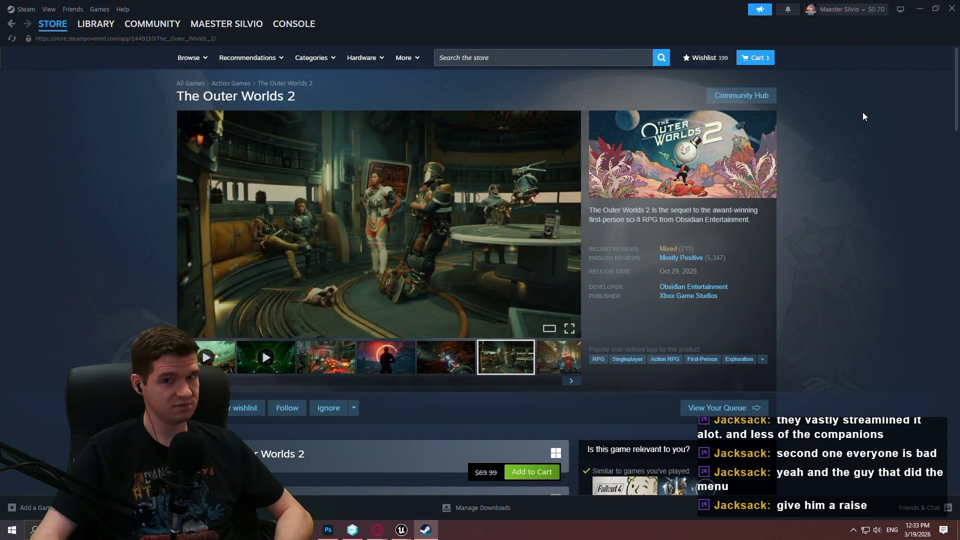
{"action": "left_click", "coordinate": [954, 10]}
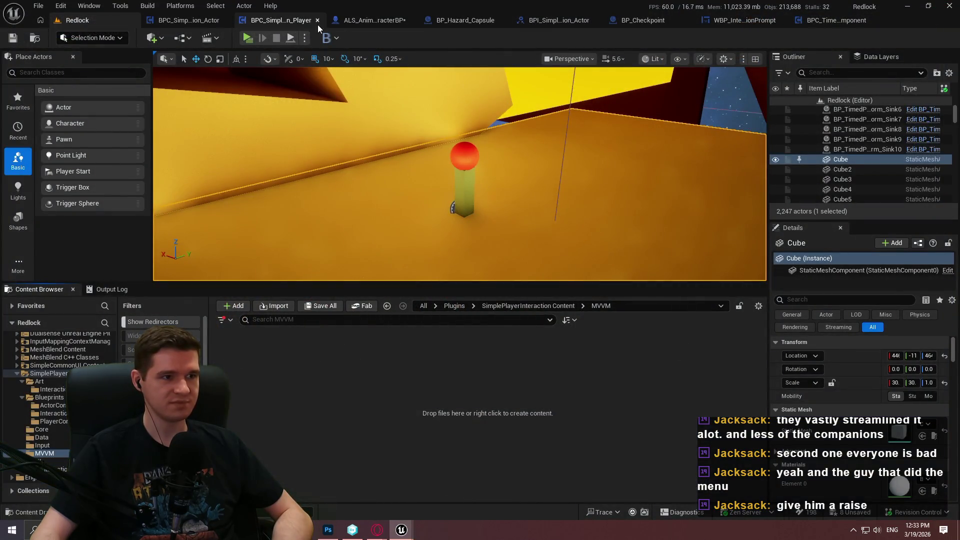
Step: Create a new Blueprint class in the MVVM folder with MVVMViewModelBase as parent
{"action": "left_click", "coordinate": [300, 21]}
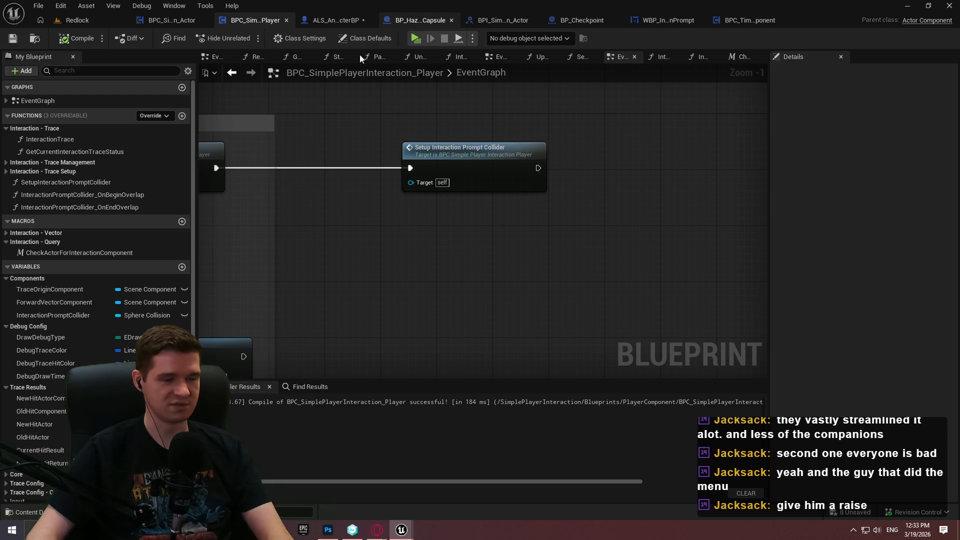
{"action": "left_click", "coordinate": [72, 20]}
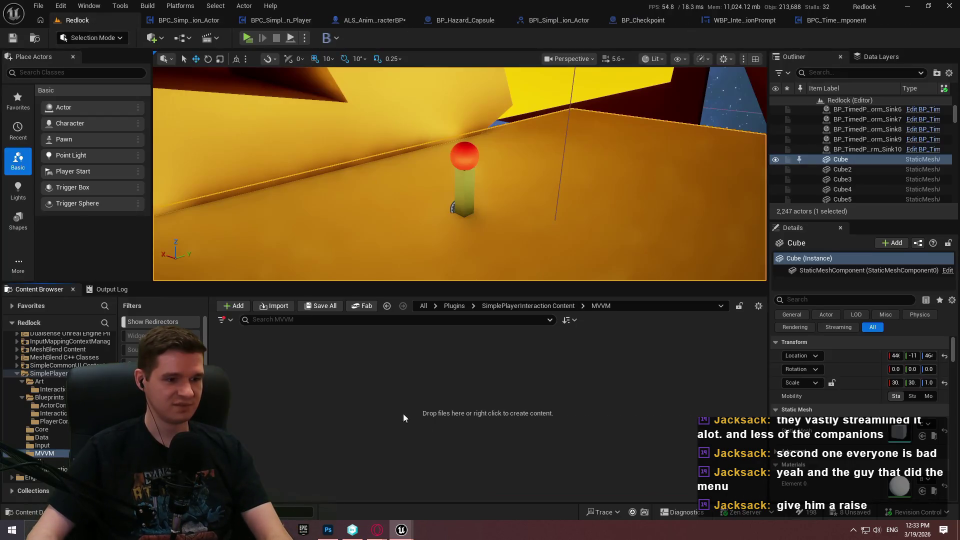
{"action": "right_click", "coordinate": [461, 382]}
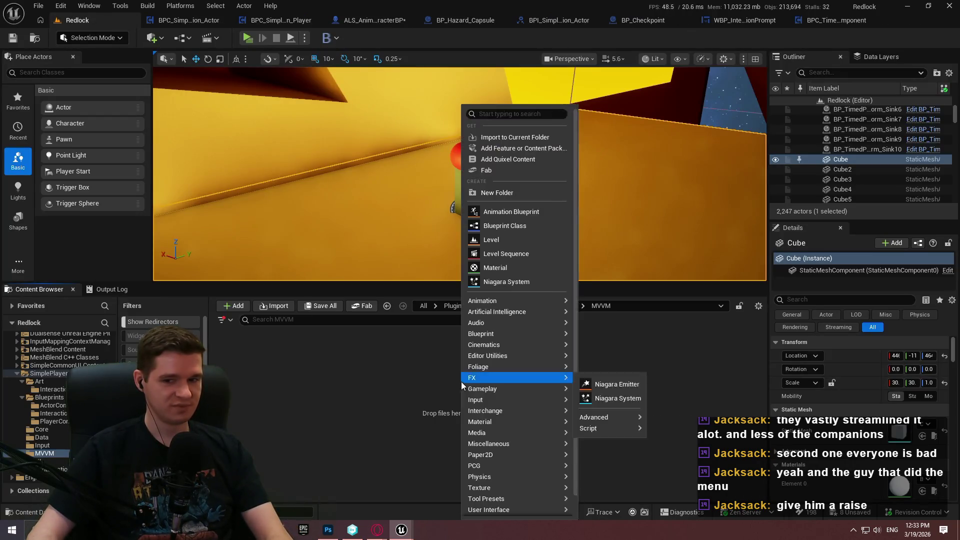
{"action": "left_click", "coordinate": [508, 229]}
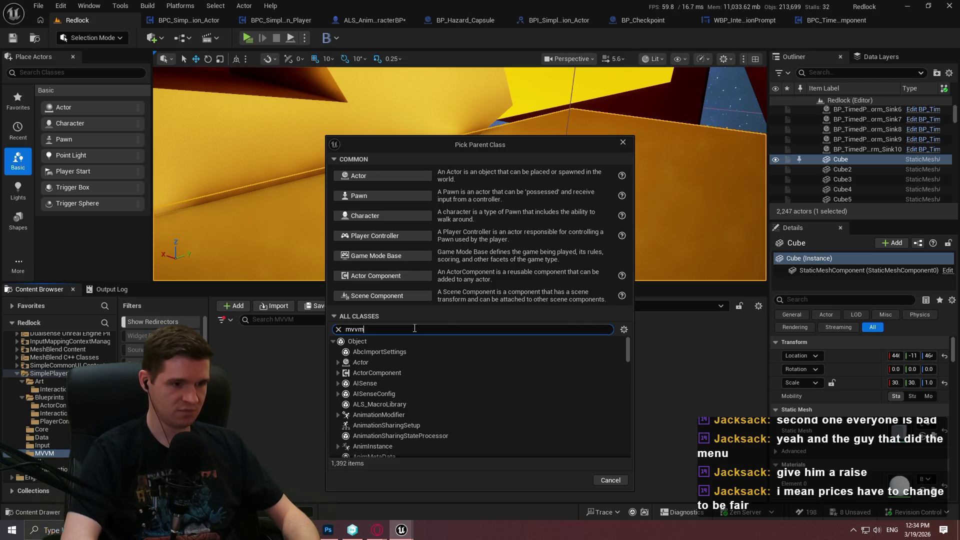
{"action": "type", "text": "mvvm"}
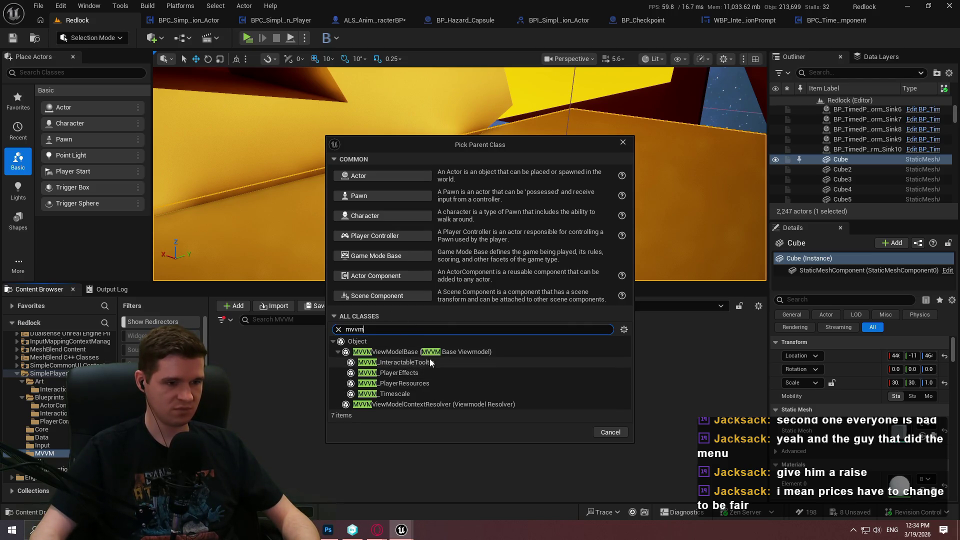
{"action": "left_click", "coordinate": [443, 350]}
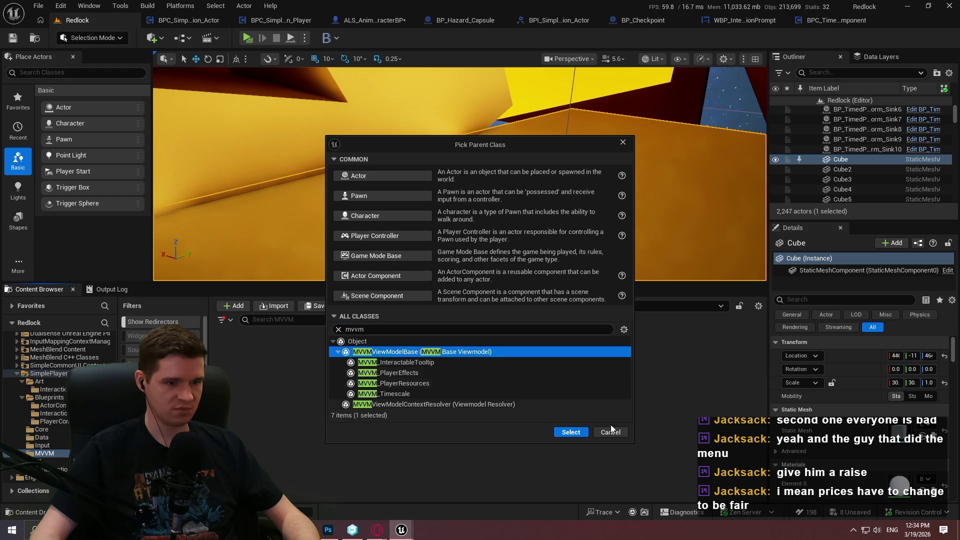
{"action": "left_click", "coordinate": [571, 432]}
Step: Name it MVVM_SimplePlayerInteraction, open it, then return to the Redlock level with a taller viewport
{"action": "type", "text": "MVVM_SimplePlayerInteraction"}
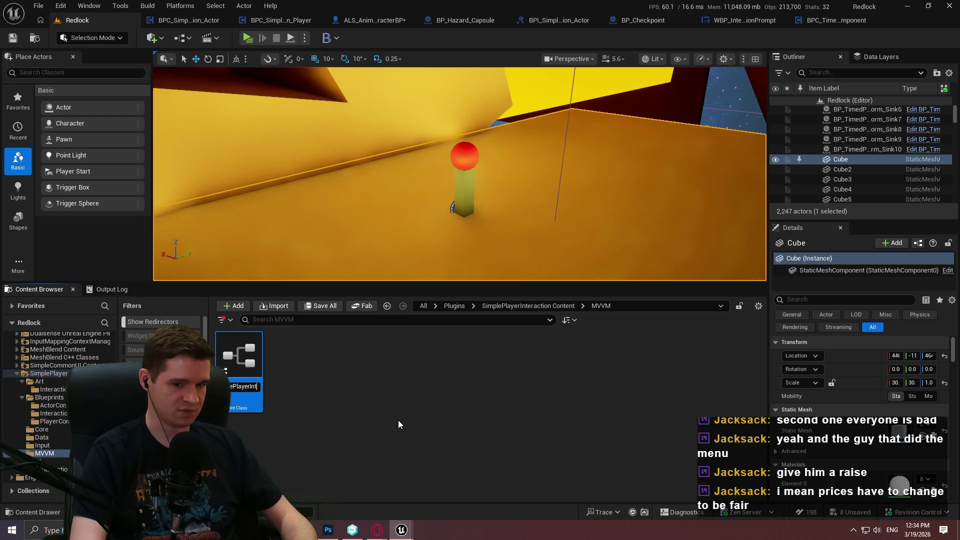
{"action": "key", "text": "Return"}
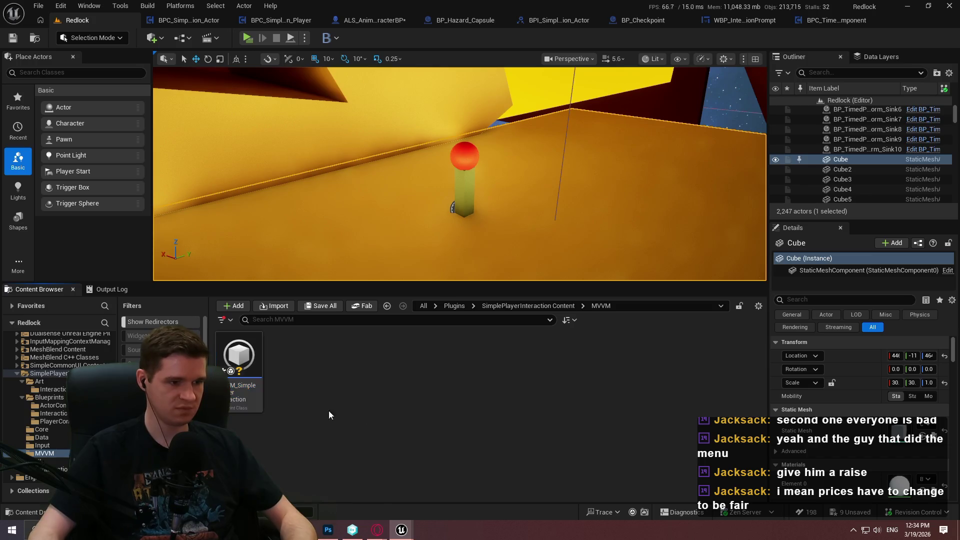
{"action": "left_click", "coordinate": [296, 401]}
{"action": "double_click", "coordinate": [252, 395]}
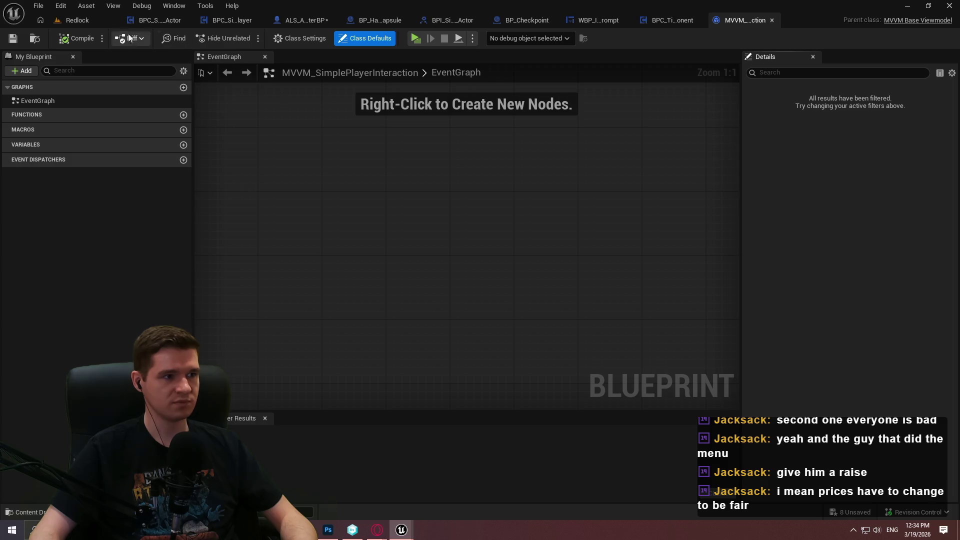
{"action": "left_click", "coordinate": [75, 20]}
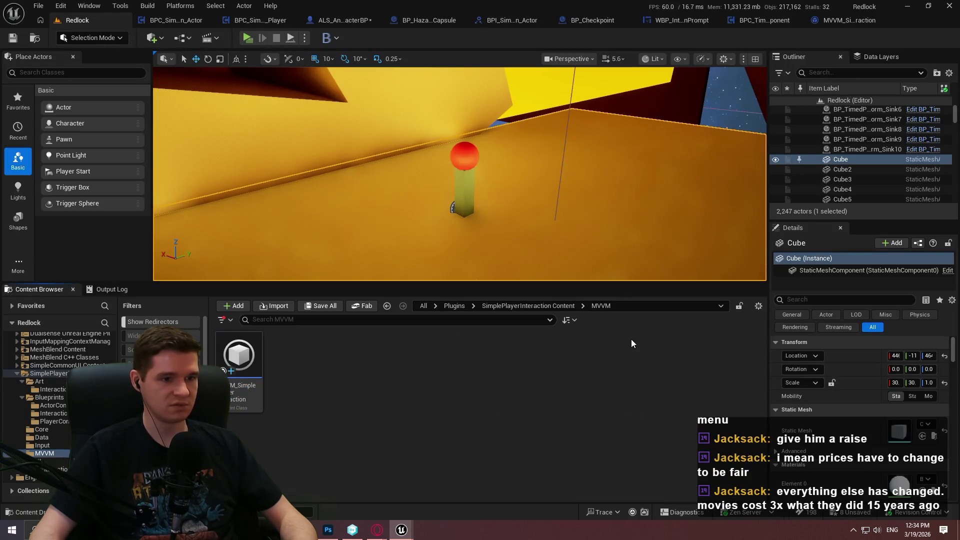
{"action": "left_click_drag", "start_coordinate": [623, 282], "coordinate": [620, 315]}
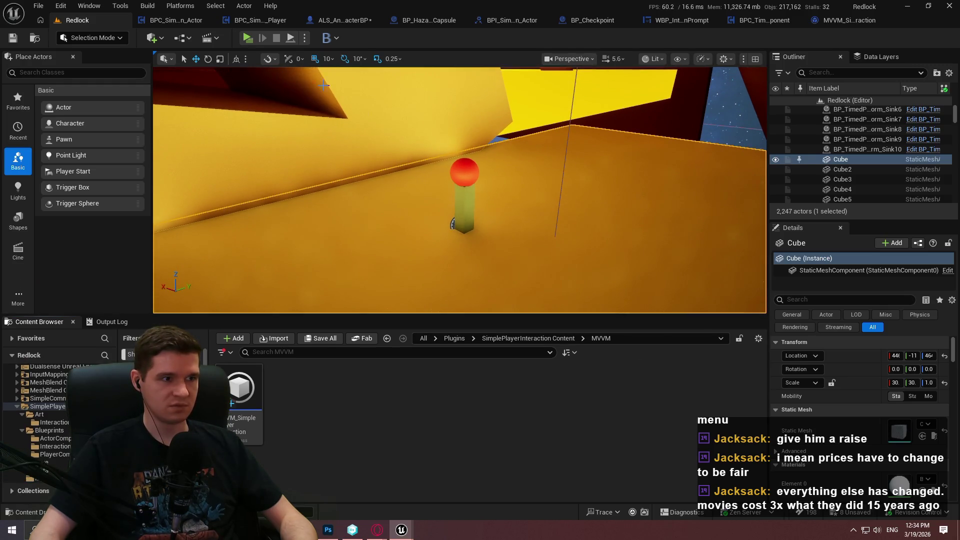
{"action": "left_click", "coordinate": [60, 5]}
Step: Open the SimplePlayerInteraction plugin's properties and add a second dependency entry
{"action": "left_click", "coordinate": [184, 199]}
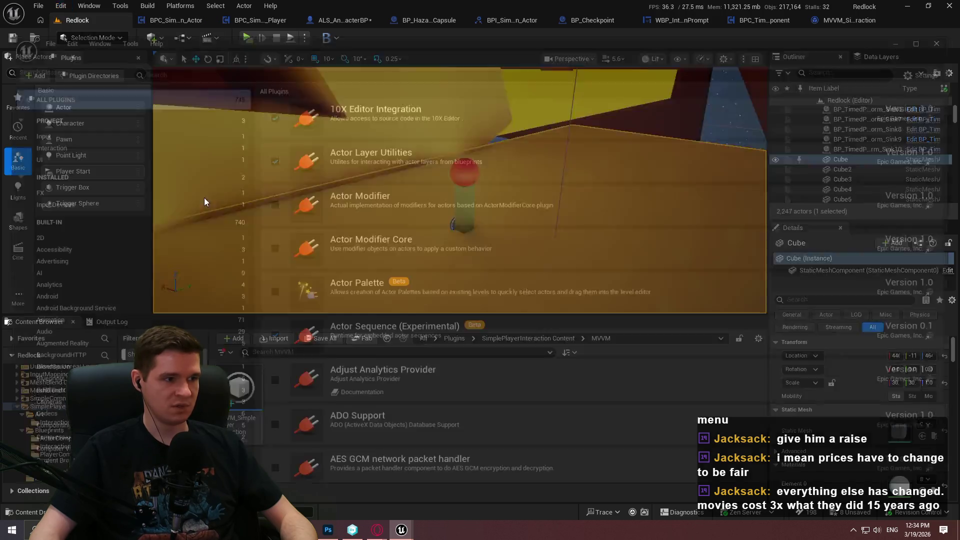
{"action": "type", "text": "simple"}
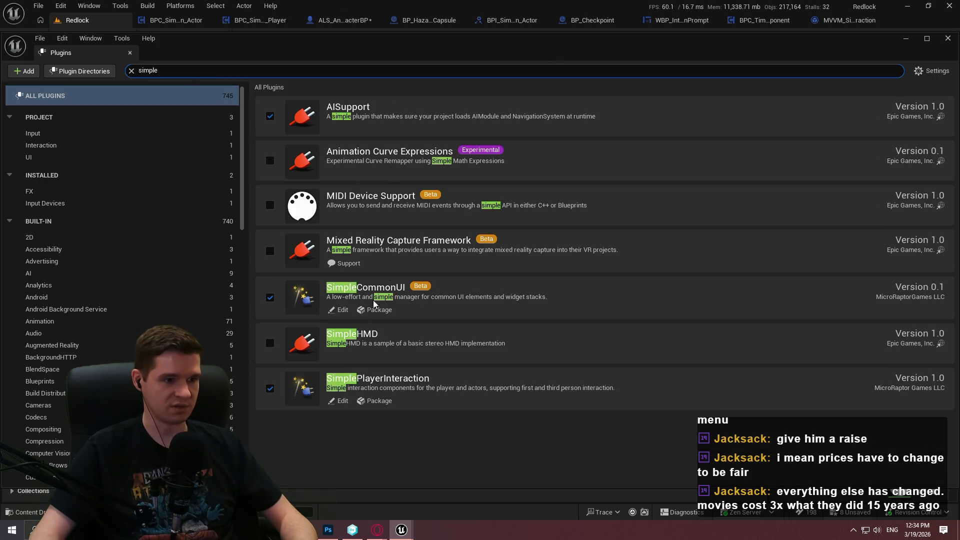
{"action": "left_click", "coordinate": [342, 401]}
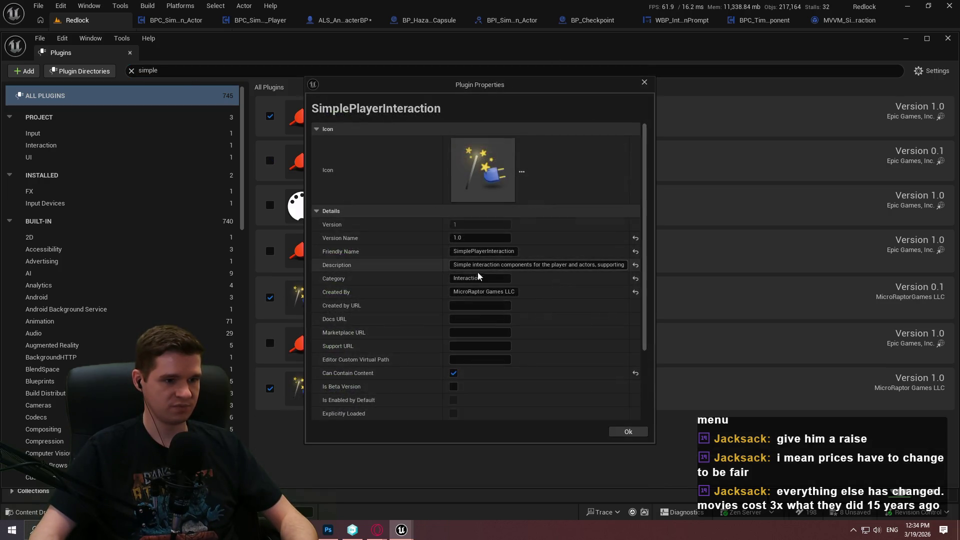
{"action": "scroll", "coordinate": [439, 305], "scroll_direction": "down", "scroll_amount": 3}
{"action": "left_click", "coordinate": [515, 388]}
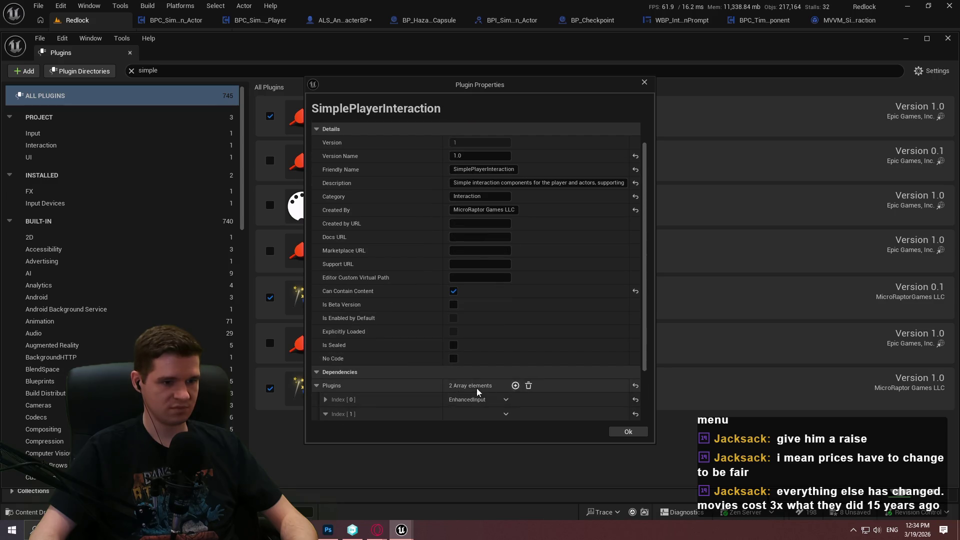
{"action": "scroll", "coordinate": [420, 385], "scroll_direction": "down", "scroll_amount": 2}
Step: Set the new dependency to ModelViewViewModel, activate it, confirm with Ok, and close Plugins
{"action": "left_click", "coordinate": [477, 364]}
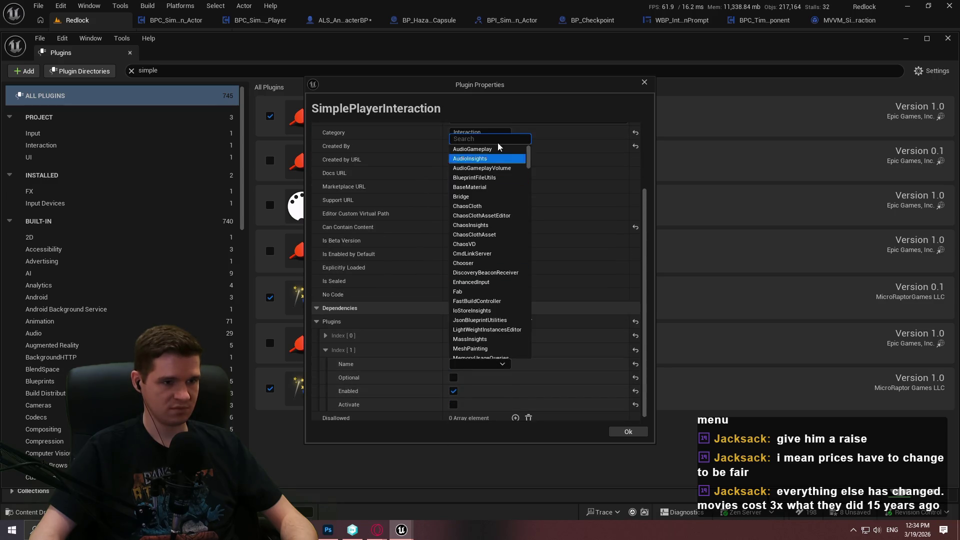
{"action": "type", "text": "mode"}
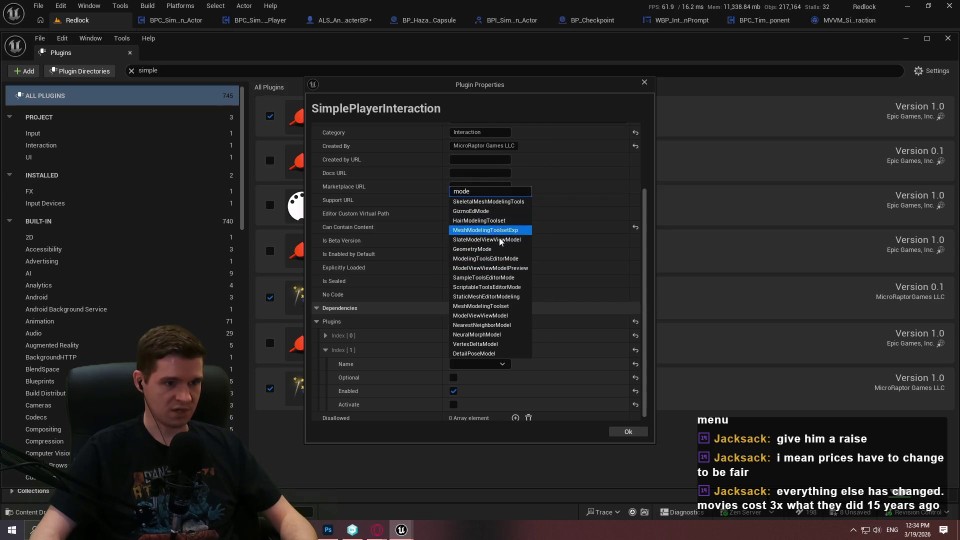
{"action": "left_click", "coordinate": [489, 316]}
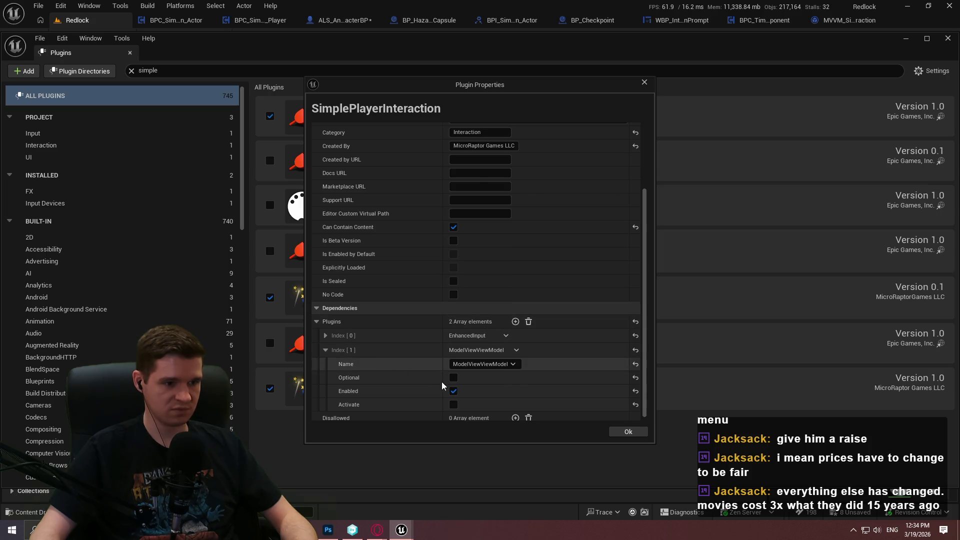
{"action": "left_click", "coordinate": [453, 405]}
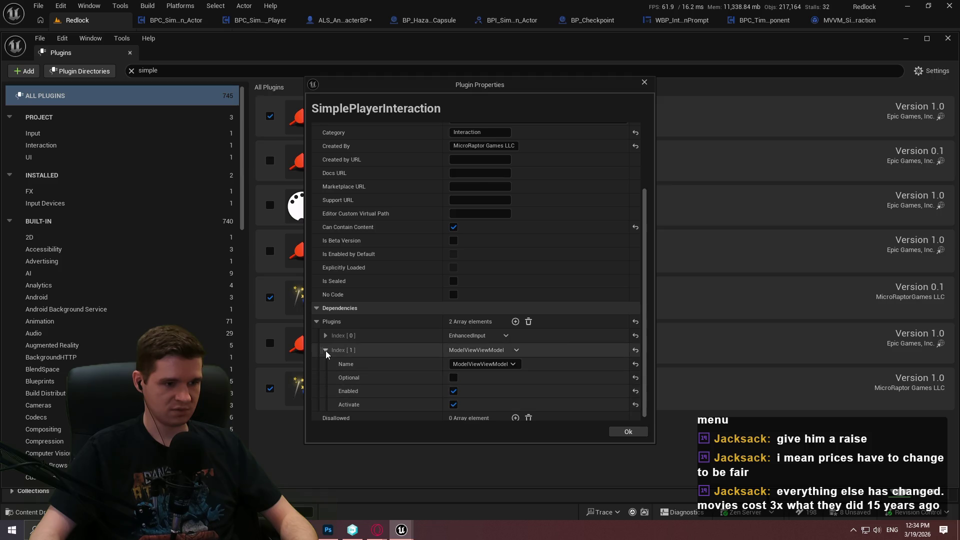
{"action": "left_click", "coordinate": [627, 432]}
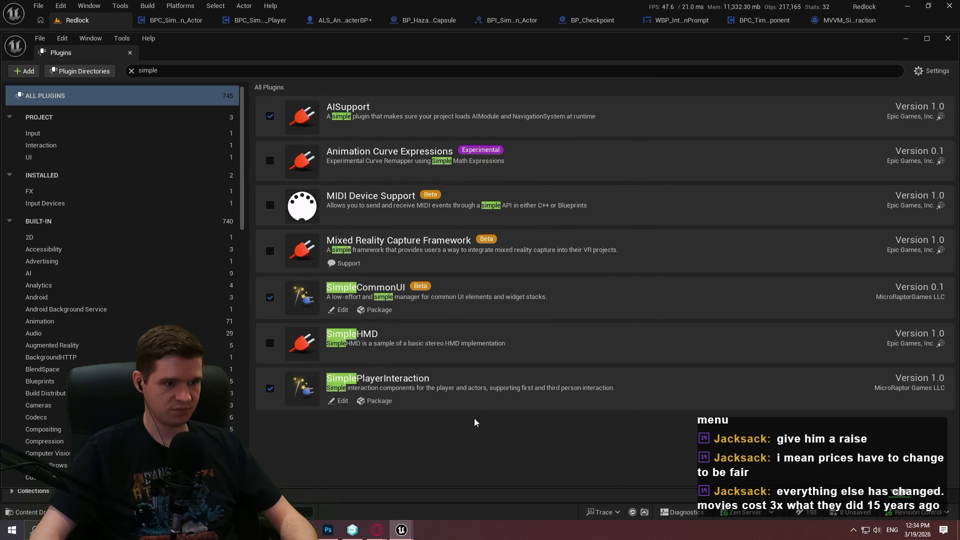
{"action": "left_click", "coordinate": [948, 40]}
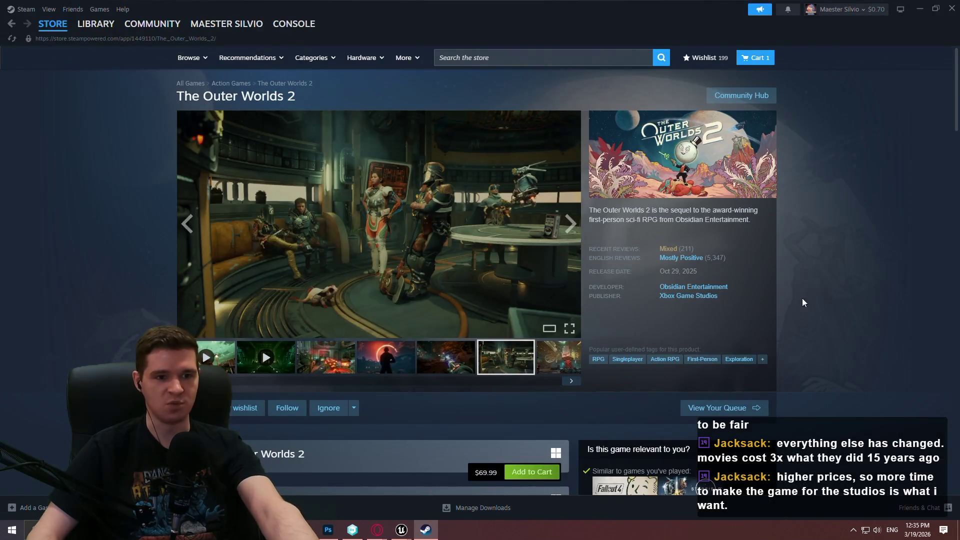
Step: Search the store for 'kingdom' and browse the Kingdom Come: Deliverance II page
{"action": "scroll", "coordinate": [497, 424], "scroll_direction": "down", "scroll_amount": 1}
{"action": "scroll", "coordinate": [497, 424], "scroll_direction": "up", "scroll_amount": 1}
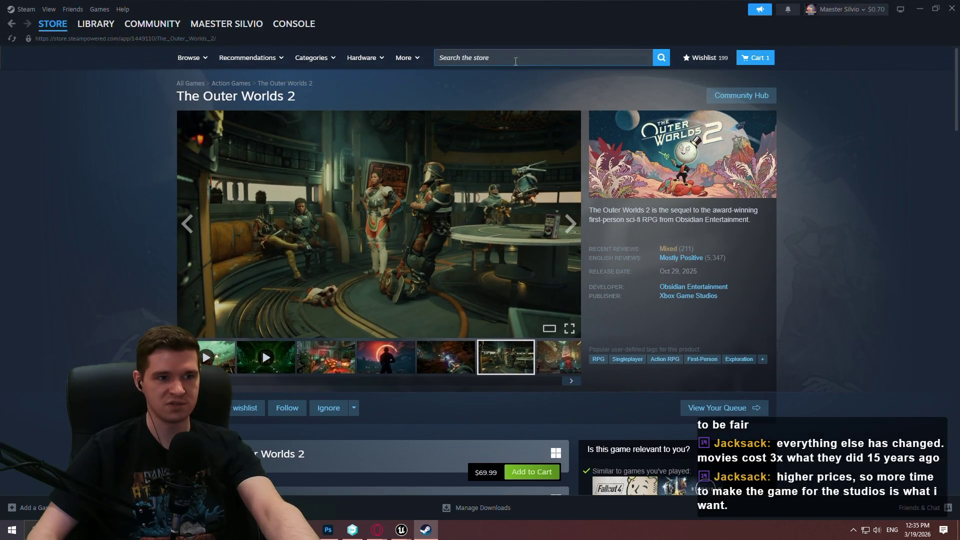
{"action": "left_click", "coordinate": [506, 60]}
{"action": "type", "text": "kingdom"}
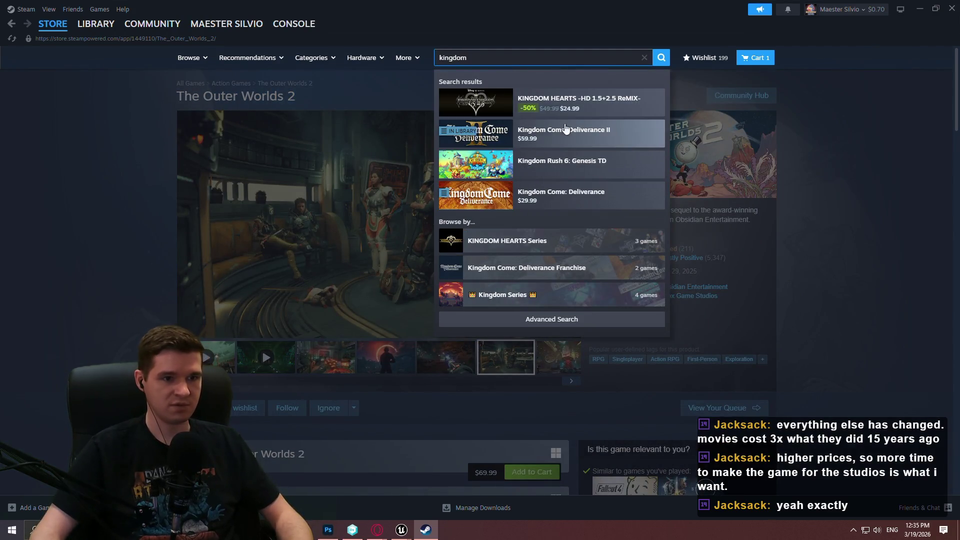
{"action": "left_click", "coordinate": [509, 135]}
{"action": "scroll", "coordinate": [770, 210], "scroll_direction": "down", "scroll_amount": 5}
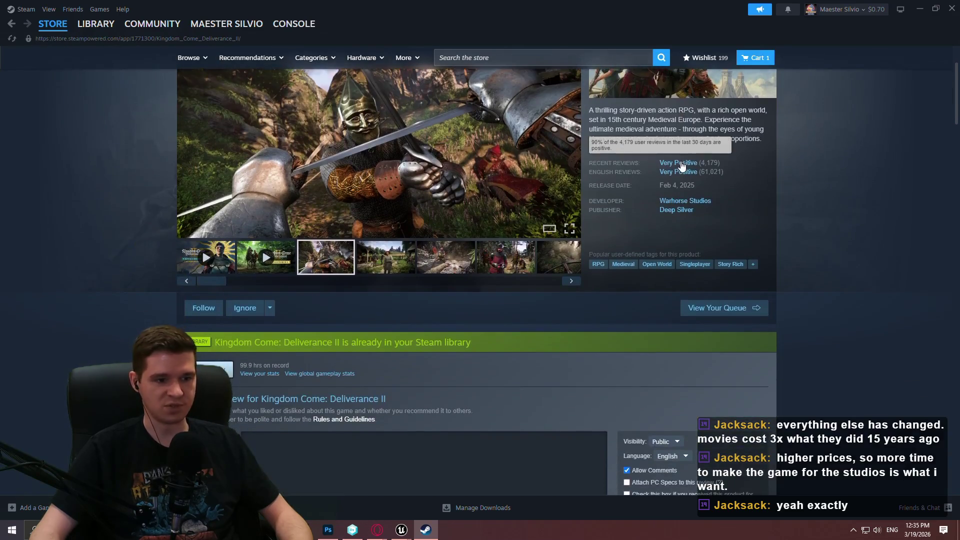
{"action": "scroll", "coordinate": [864, 404], "scroll_direction": "up", "scroll_amount": 5}
Step: Browse the Clair Obscur: Expedition 33 page, return to Store Home, and close Steam
{"action": "mouse_move", "coordinate": [672, 277]}
{"action": "left_click", "coordinate": [582, 58]}
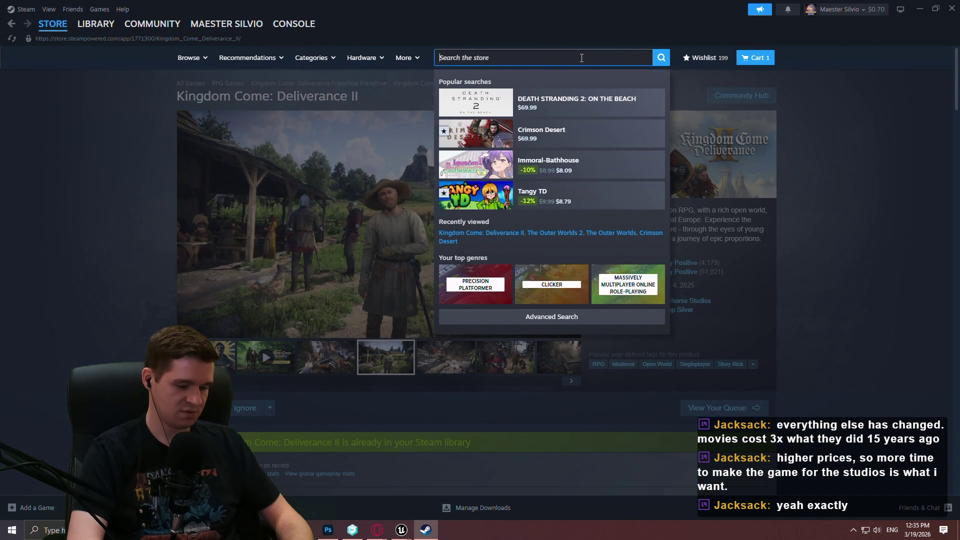
{"action": "type", "text": "expe"}
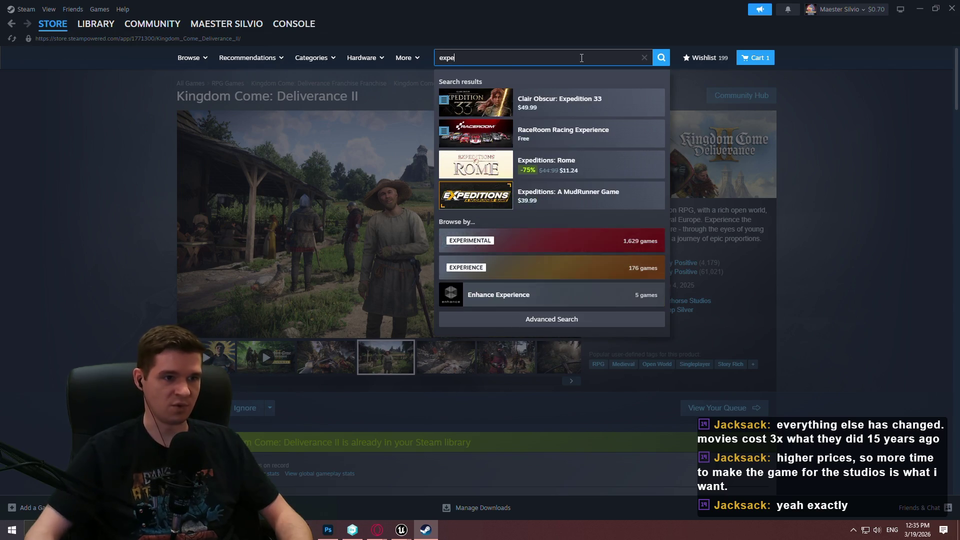
{"action": "left_click", "coordinate": [588, 101]}
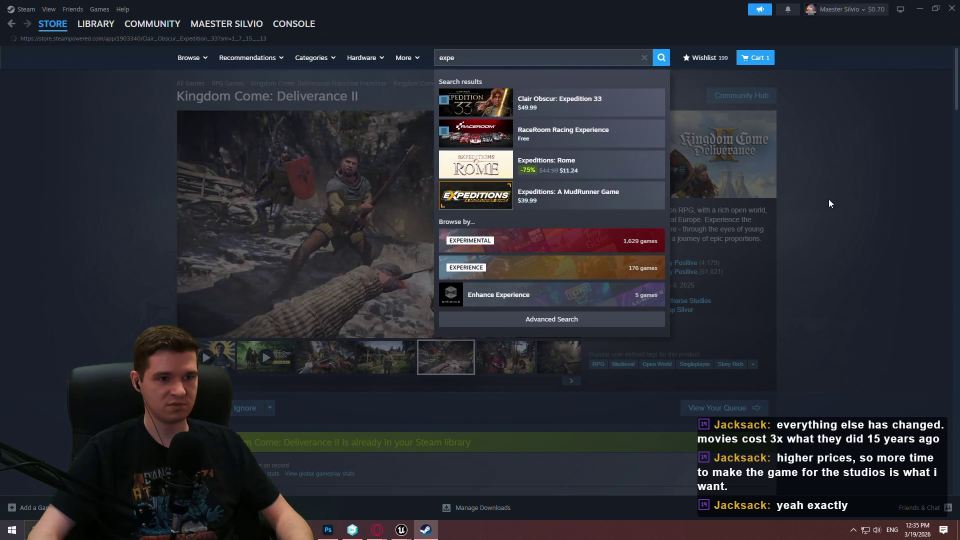
{"action": "scroll", "coordinate": [820, 153], "scroll_direction": "down", "scroll_amount": 10}
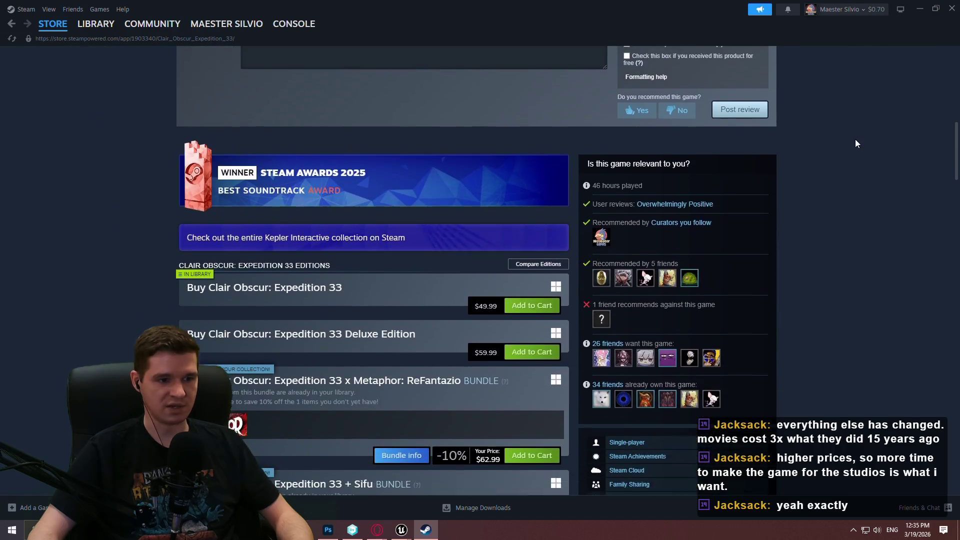
{"action": "scroll", "coordinate": [870, 270], "scroll_direction": "up", "scroll_amount": 10}
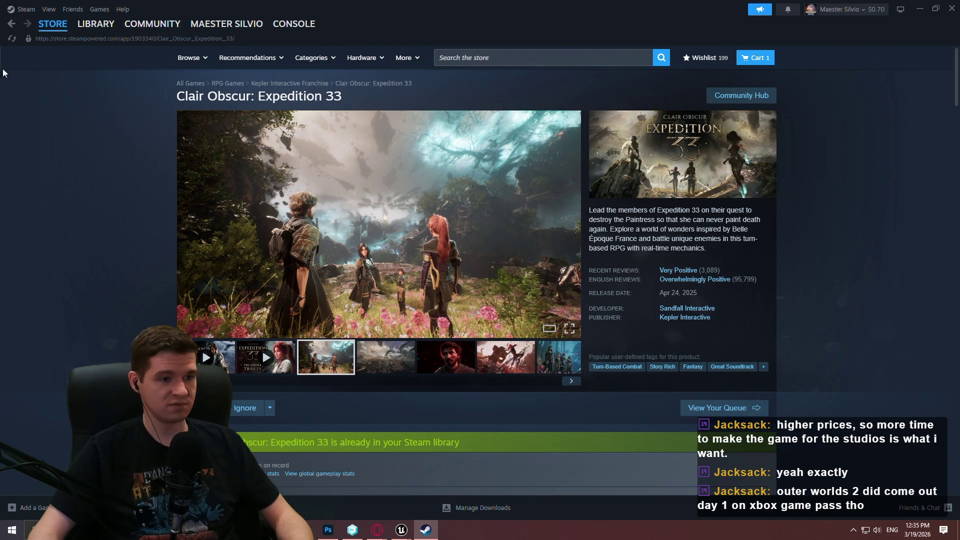
{"action": "mouse_move", "coordinate": [52, 24]}
{"action": "left_click", "coordinate": [62, 40]}
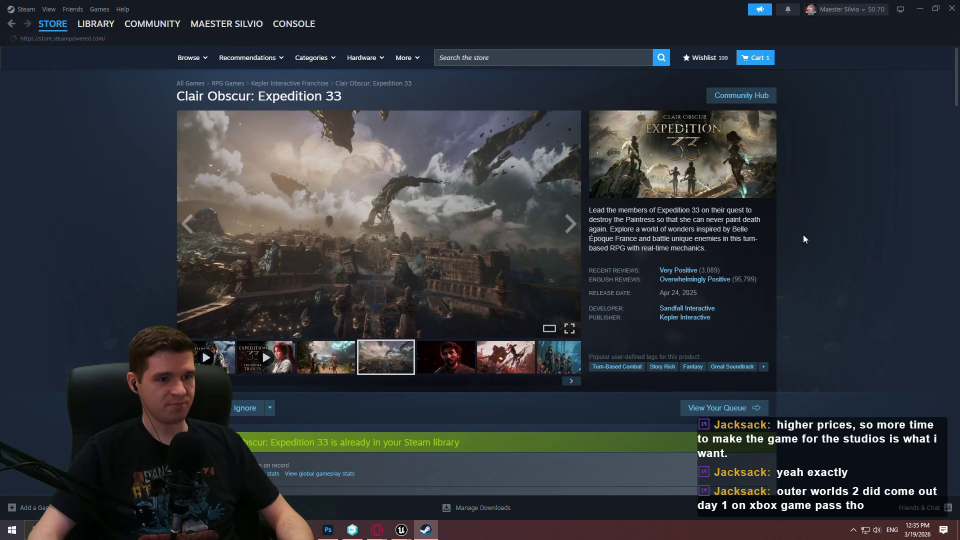
{"action": "key", "text": "alt+Left"}
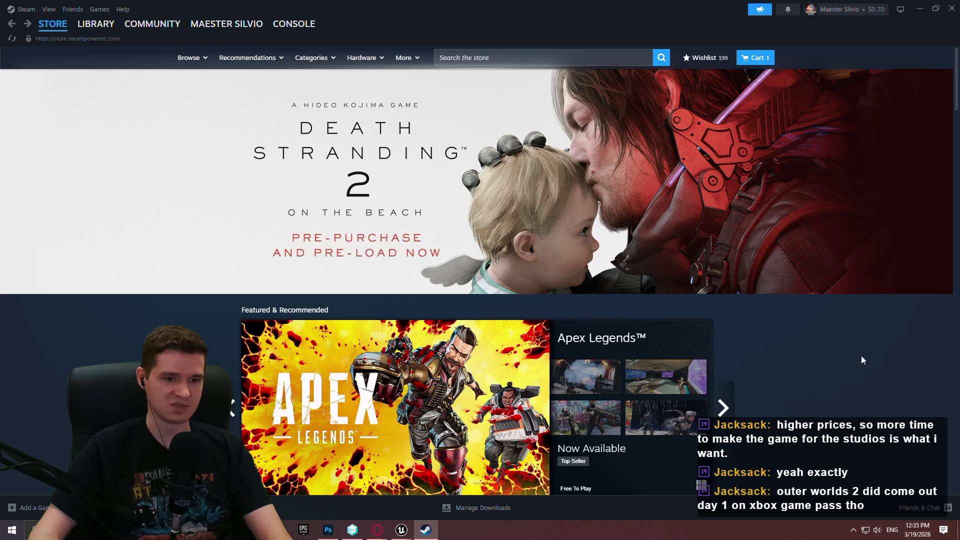
{"action": "left_click", "coordinate": [952, 8]}
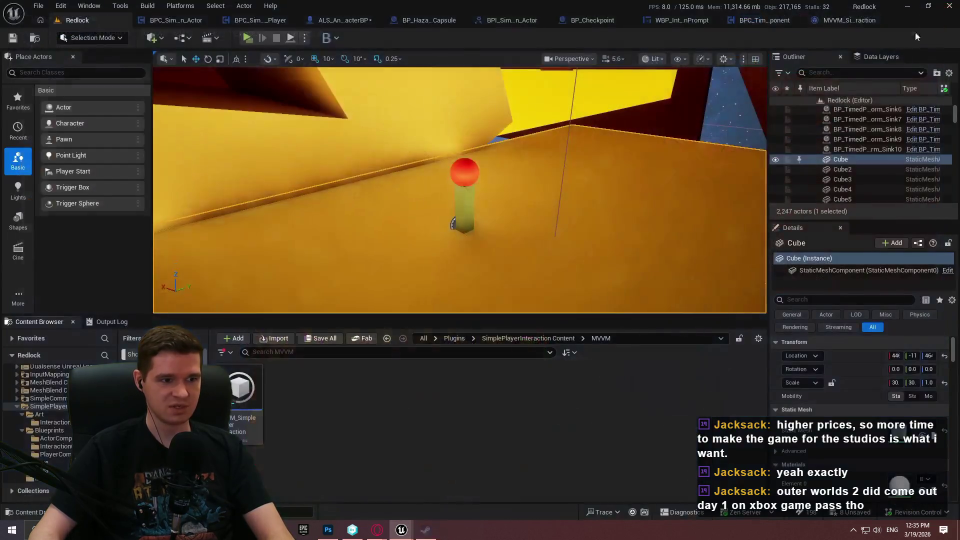
Step: Show the MVVM_SimplePlayerInteraction EventGraph, then switch to the WBP_InteractionPrompt designer
{"action": "left_click", "coordinate": [836, 22]}
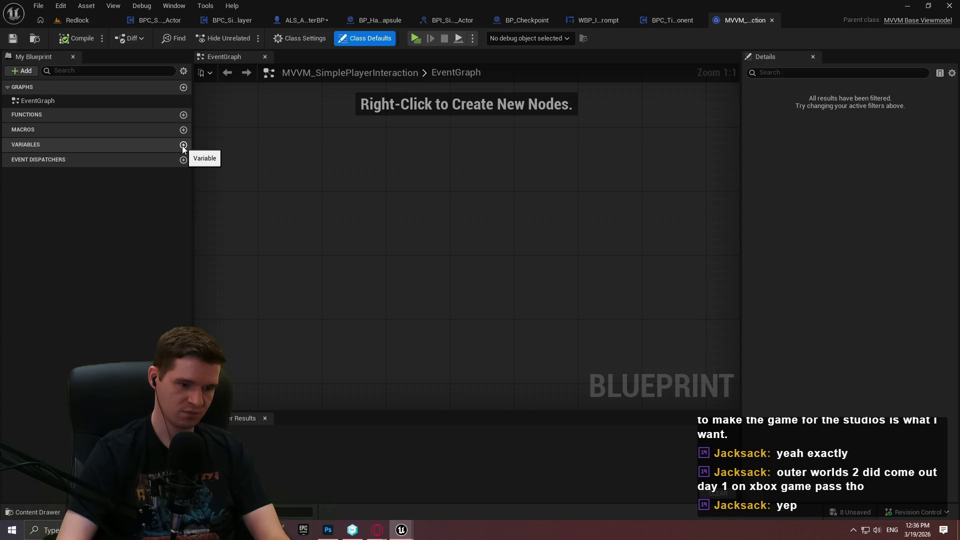
{"action": "left_click", "coordinate": [599, 20]}
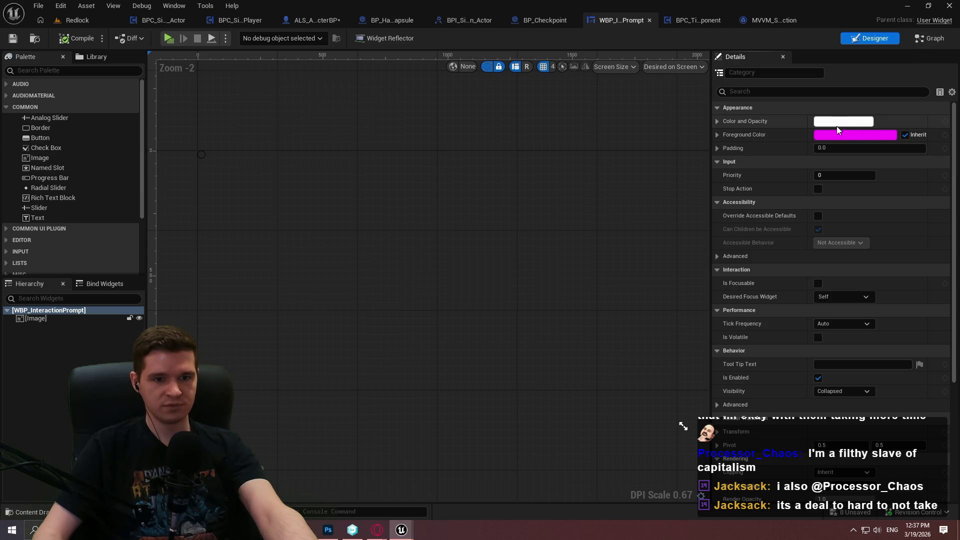
Step: Open the editor's Window menu from the WBP_InteractionPrompt designer
{"action": "left_click", "coordinate": [175, 7]}
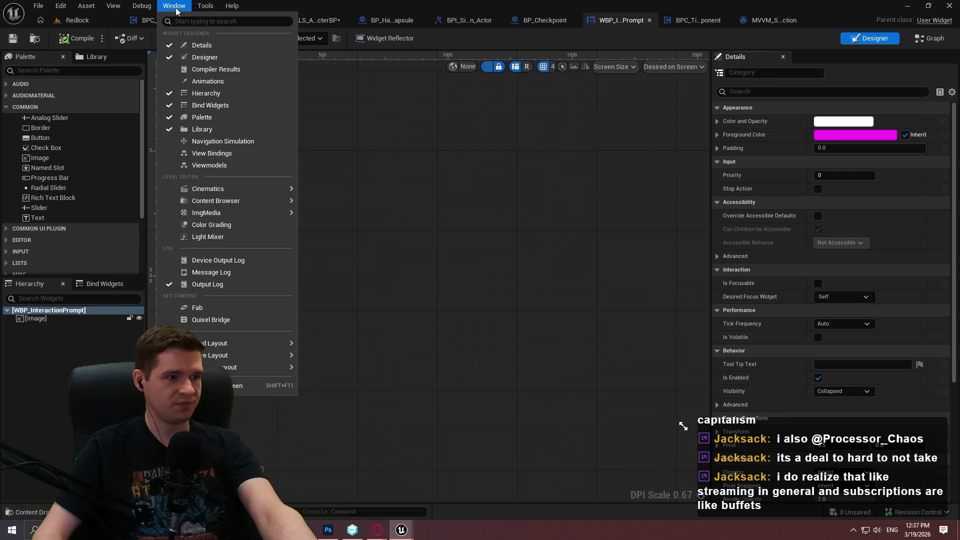
Step: Dock the Viewmodels panel beside Details and add MVVM_SimplePlayerInteraction as a viewmodel
{"action": "left_click", "coordinate": [215, 165]}
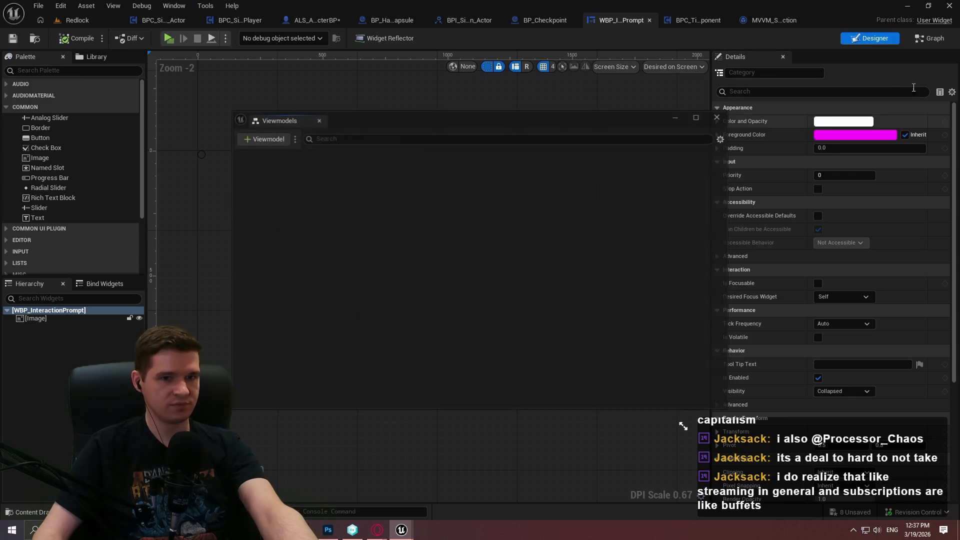
{"action": "mouse_move", "coordinate": [295, 122]}
{"action": "left_mouse_down"}
{"action": "mouse_move", "coordinate": [750, 100]}
{"action": "mouse_move", "coordinate": [827, 60]}
{"action": "left_mouse_up"}
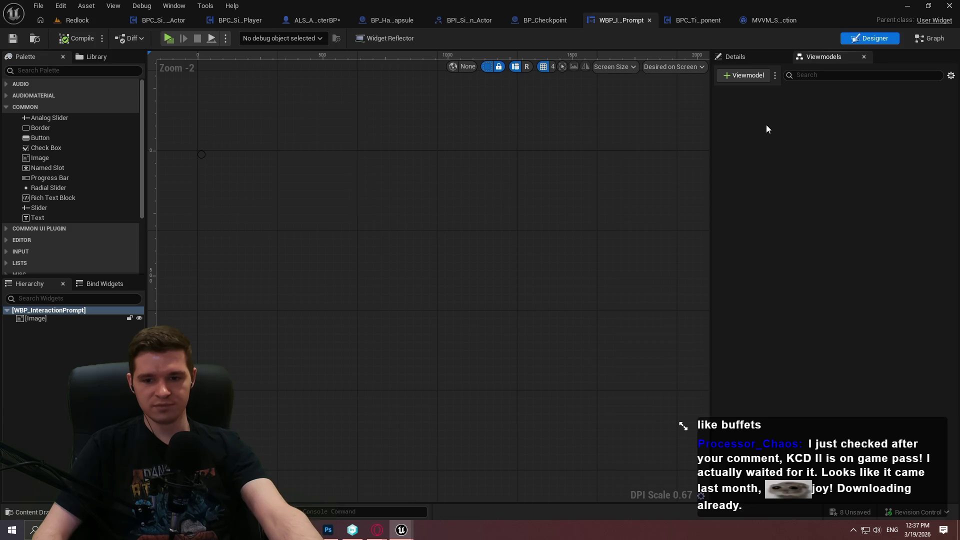
{"action": "left_click", "coordinate": [745, 75]}
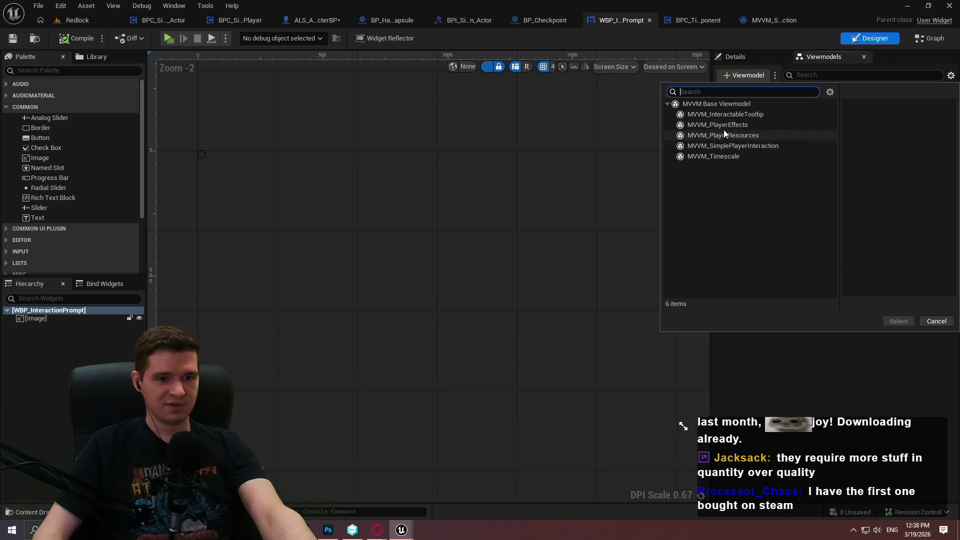
{"action": "left_click", "coordinate": [750, 146]}
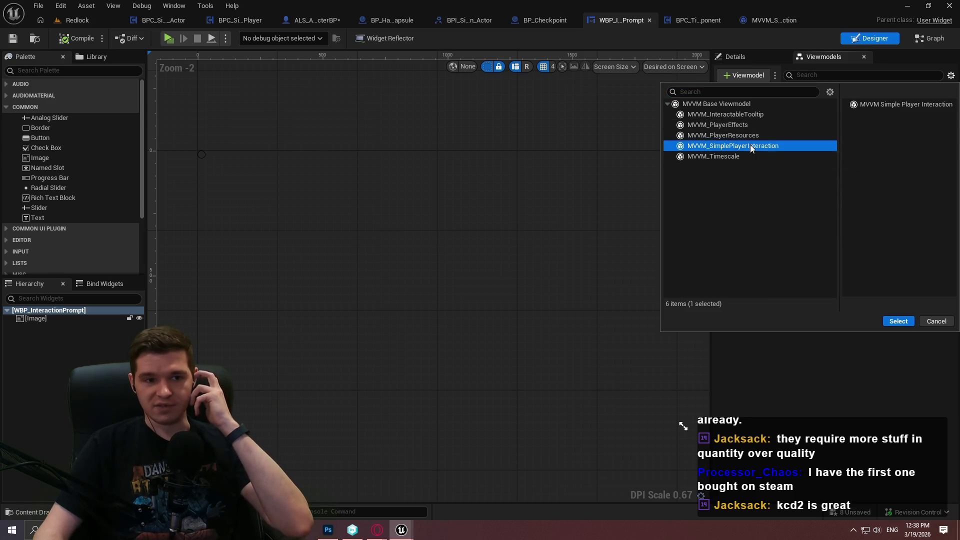
{"action": "left_click", "coordinate": [906, 324]}
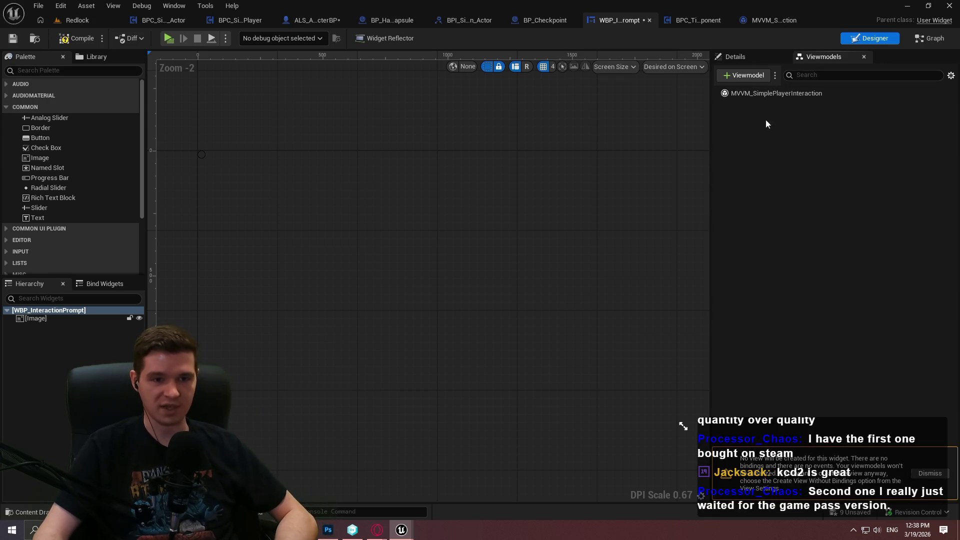
Step: Set the MVVM_SimplePlayerInteraction viewmodel's Creation Type to Create Instance and widen the properties panel
{"action": "left_click", "coordinate": [735, 57]}
{"action": "left_click", "coordinate": [823, 56]}
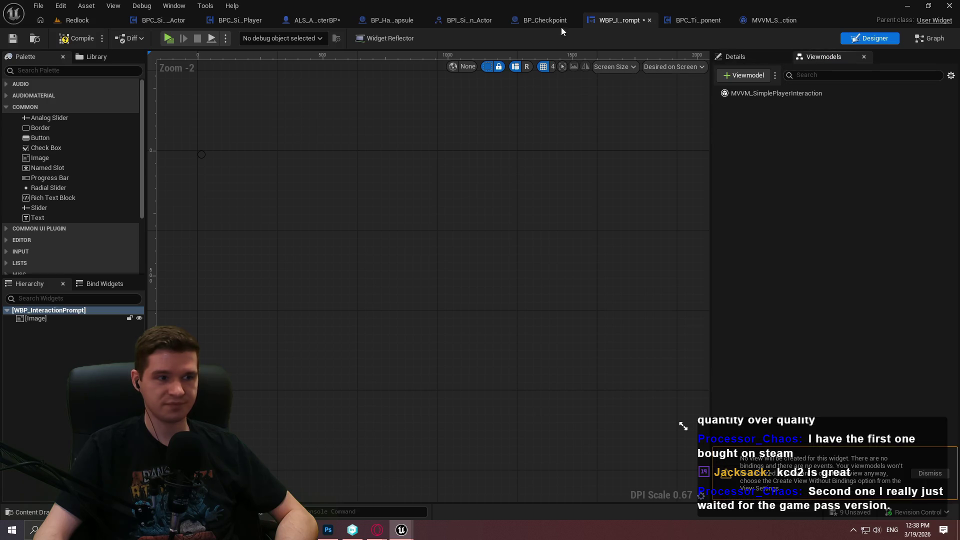
{"action": "left_click", "coordinate": [174, 6]}
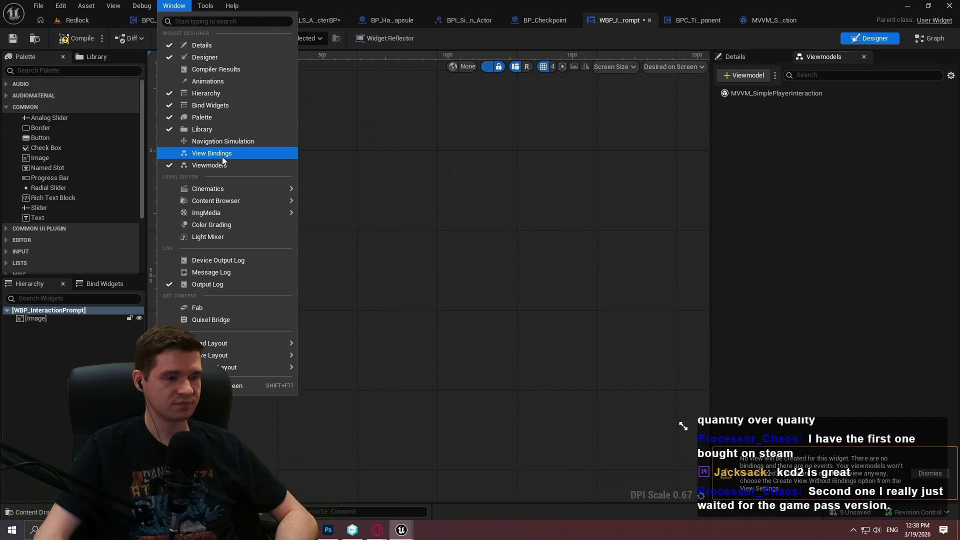
{"action": "left_click", "coordinate": [798, 93]}
{"action": "left_click", "coordinate": [749, 59]}
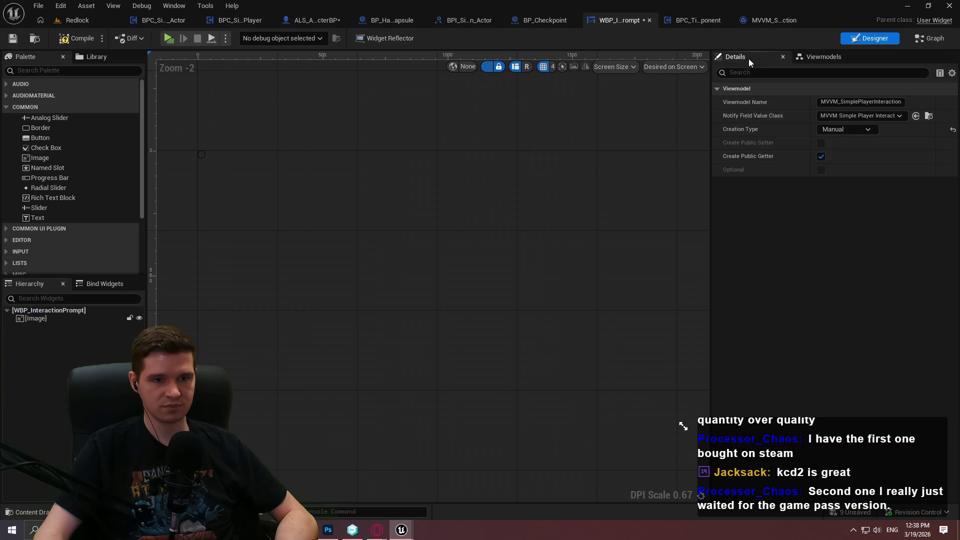
{"action": "left_click", "coordinate": [848, 130]}
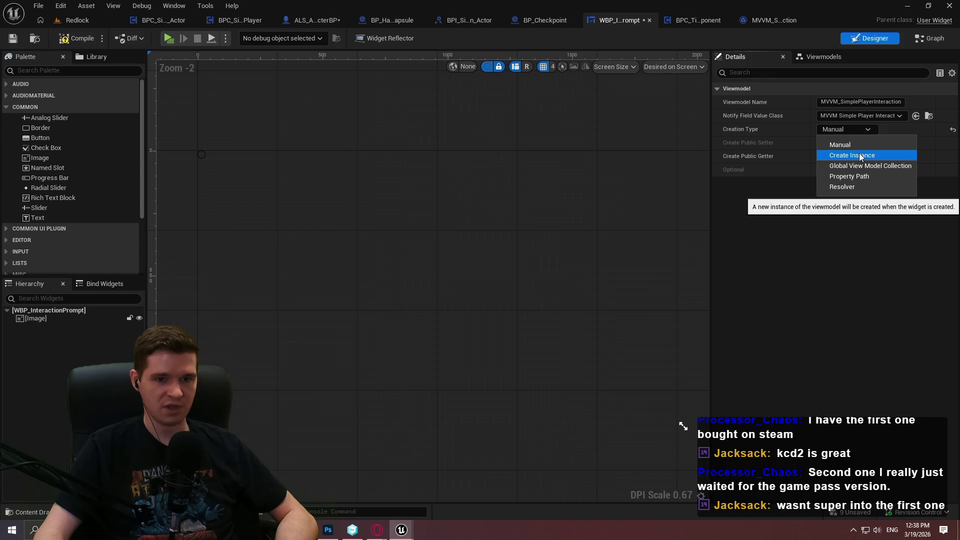
{"action": "left_click", "coordinate": [859, 154]}
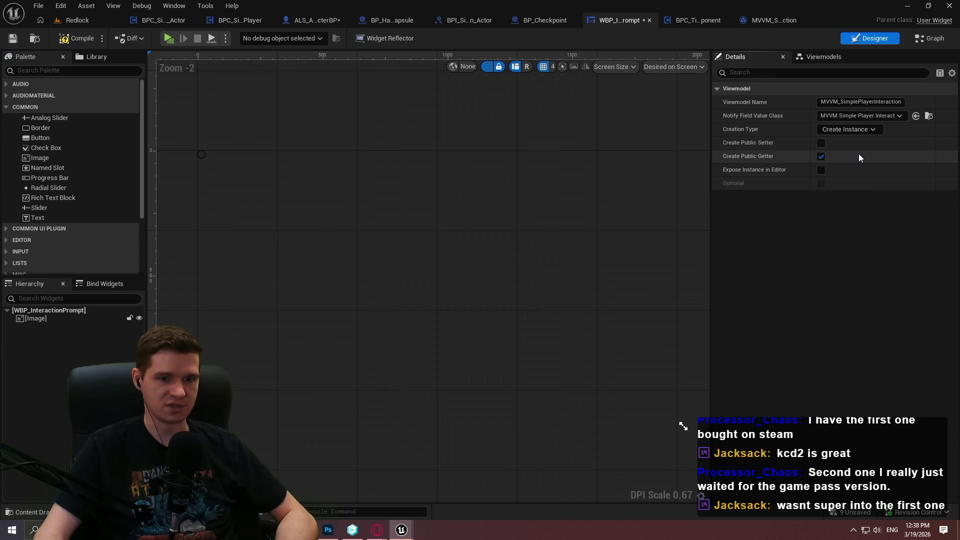
{"action": "left_click_drag", "start_coordinate": [708, 124], "coordinate": [668, 126]}
{"action": "mouse_move", "coordinate": [734, 172]}
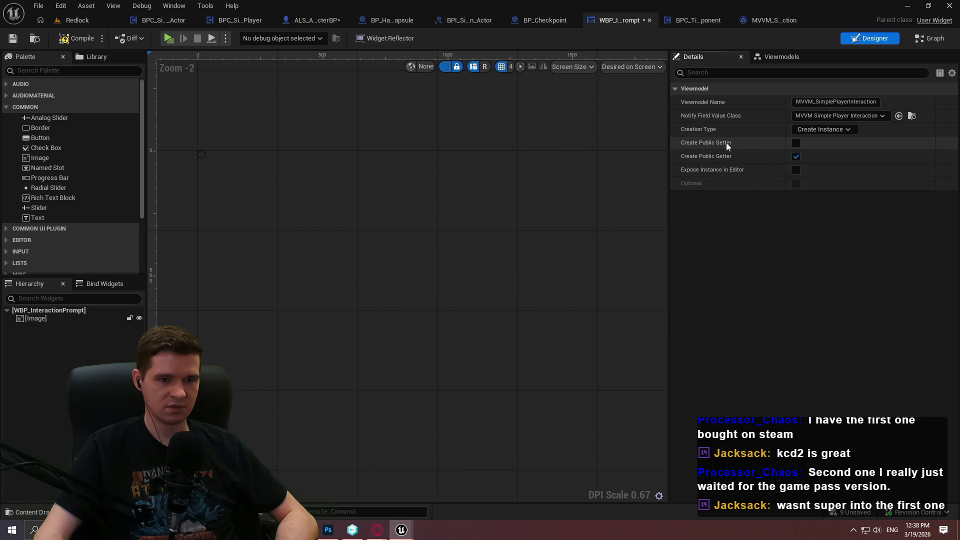
{"action": "mouse_move", "coordinate": [723, 146]}
{"action": "left_click", "coordinate": [829, 131]}
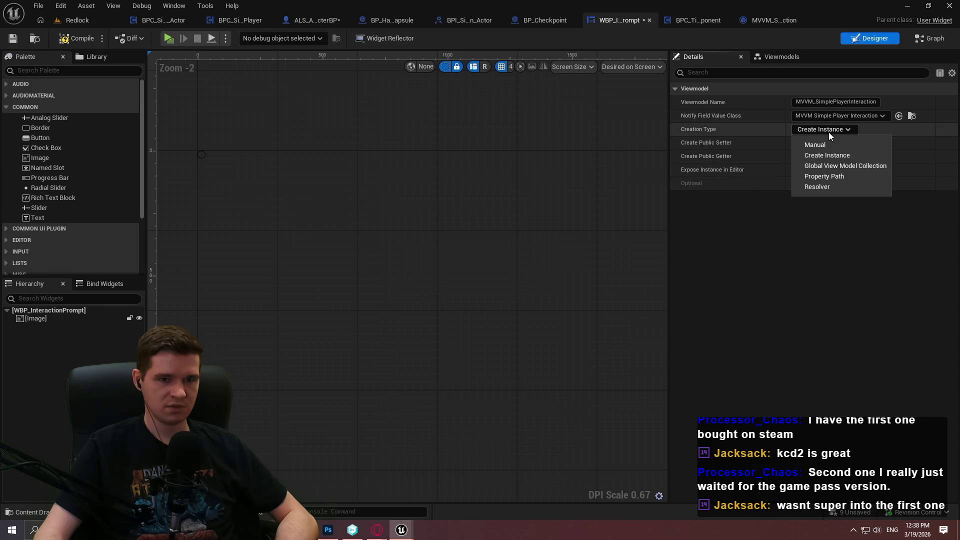
{"action": "left_click", "coordinate": [868, 128]}
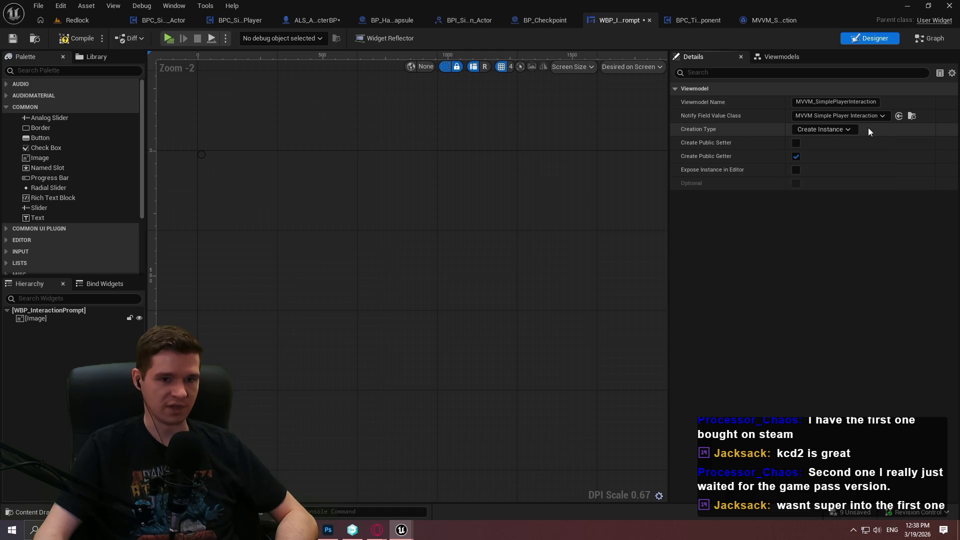
Step: Save the widget, reselect the viewmodel, and uncheck Create Public Getter
{"action": "left_click", "coordinate": [13, 39]}
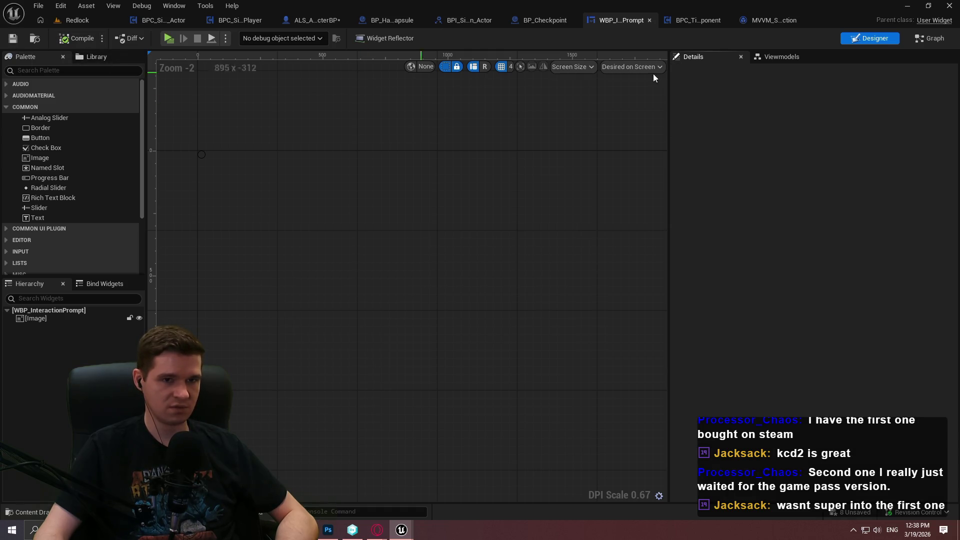
{"action": "left_click", "coordinate": [782, 57]}
{"action": "left_click", "coordinate": [752, 94]}
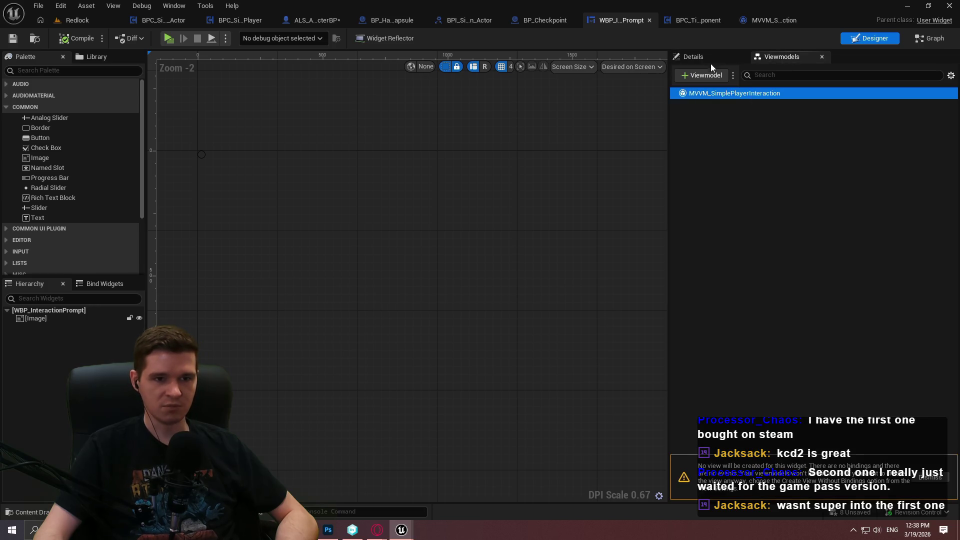
{"action": "mouse_move", "coordinate": [691, 134]}
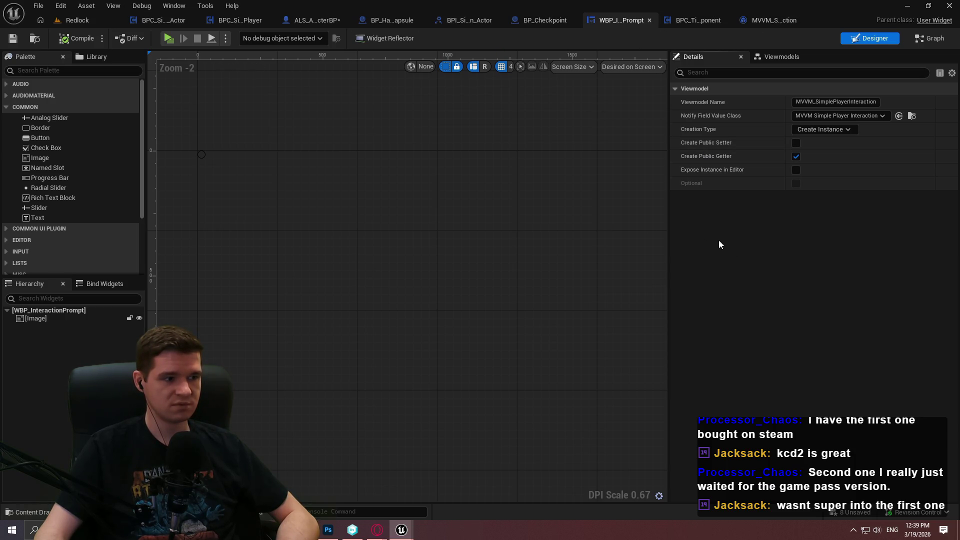
{"action": "scroll", "coordinate": [330, 167], "scroll_direction": "up", "scroll_amount": 6}
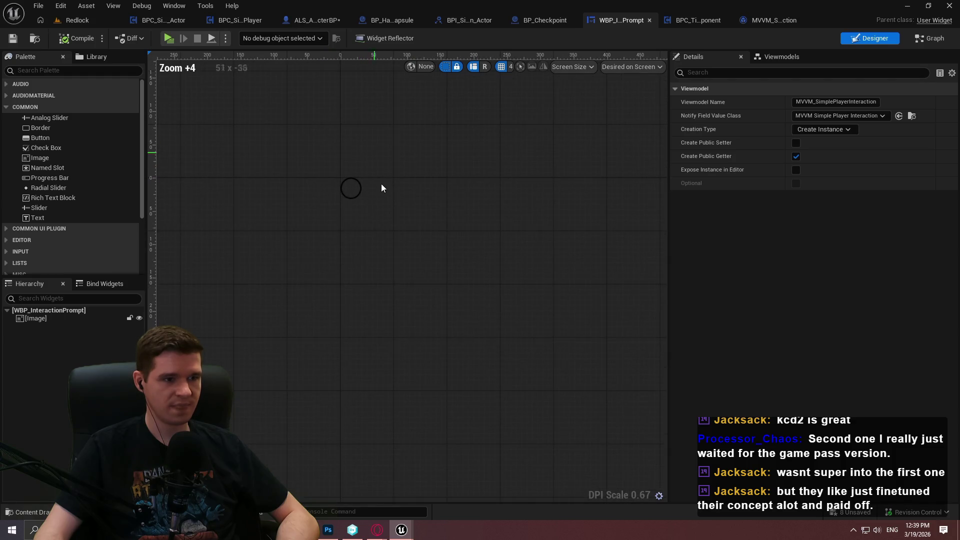
{"action": "scroll", "coordinate": [410, 146], "scroll_direction": "down", "scroll_amount": 1}
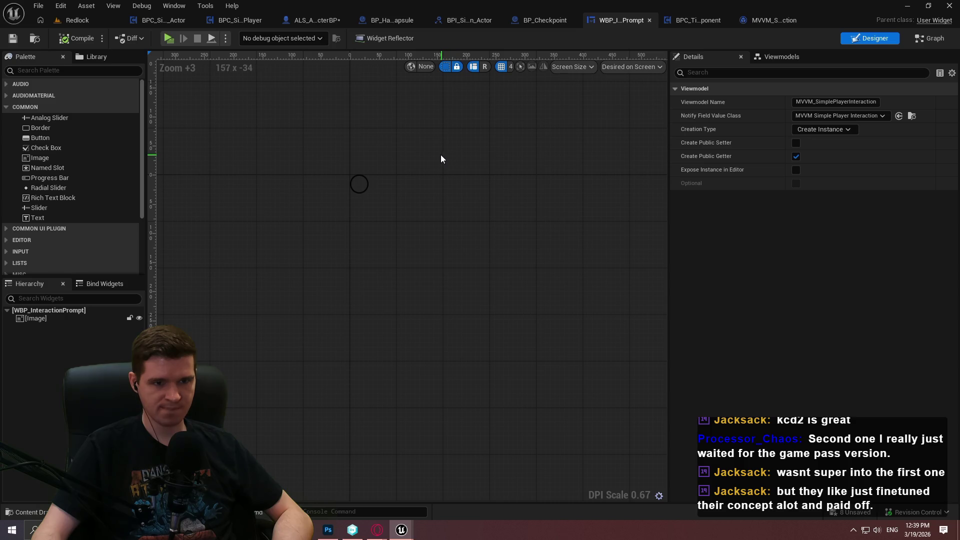
{"action": "mouse_move", "coordinate": [722, 160]}
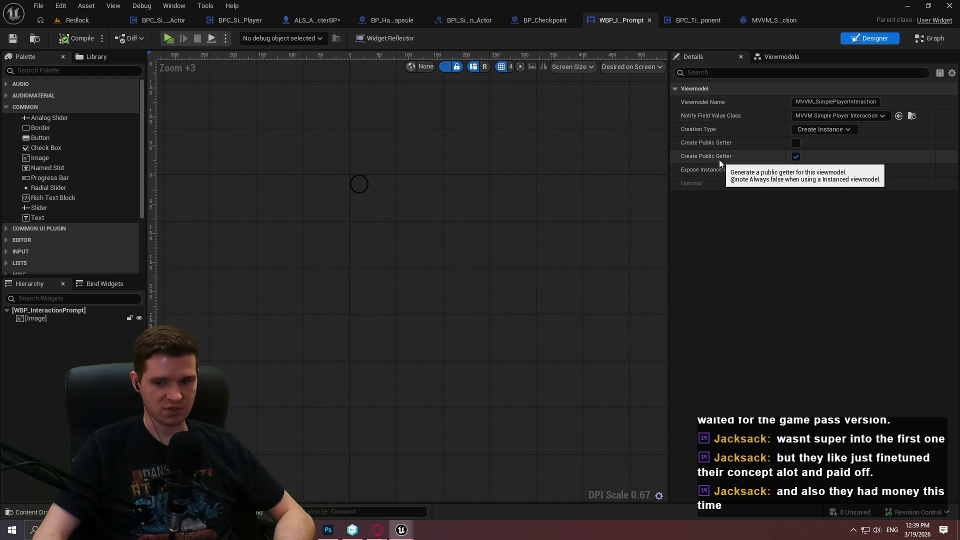
{"action": "left_click", "coordinate": [796, 157]}
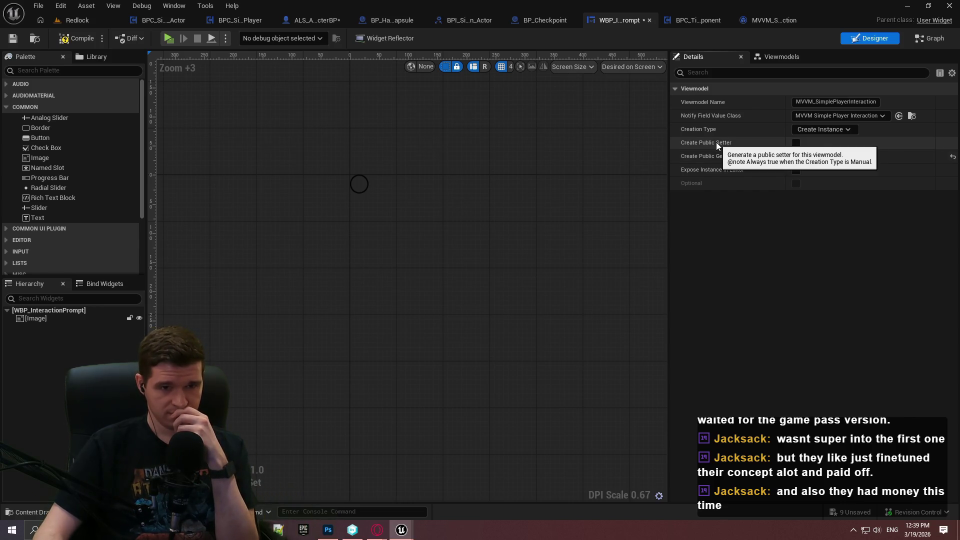
Step: Try Creation Type Property Path, then switch it back to Create Instance
{"action": "left_click", "coordinate": [815, 130]}
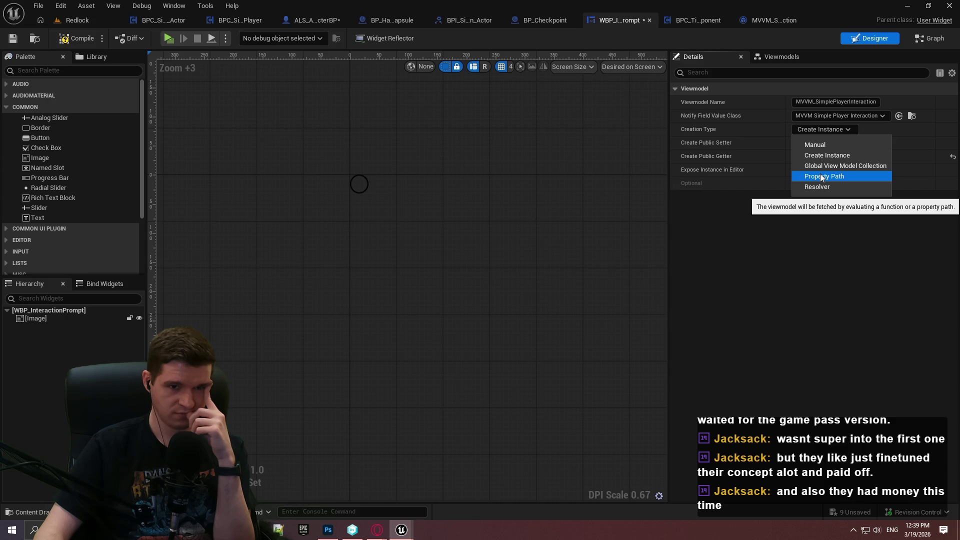
{"action": "left_click", "coordinate": [821, 175]}
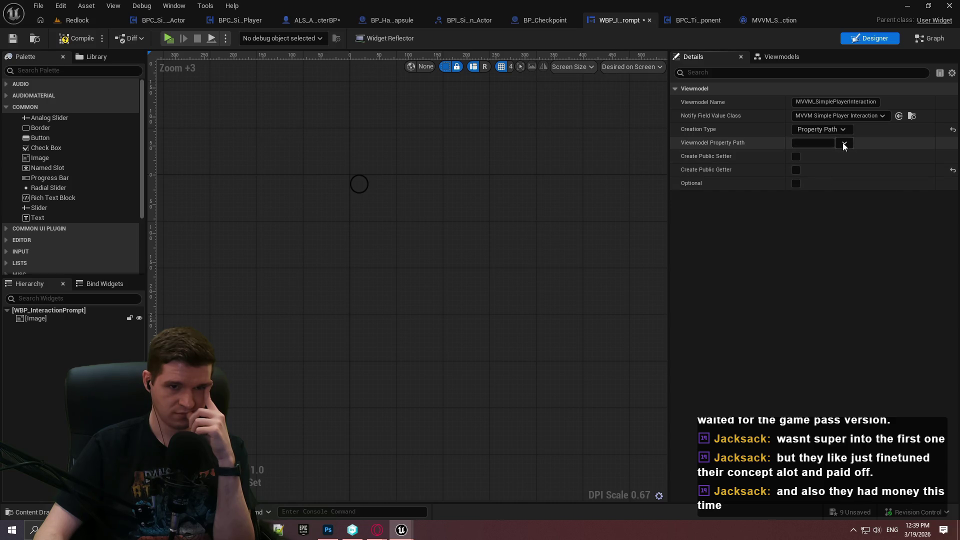
{"action": "left_click", "coordinate": [820, 129]}
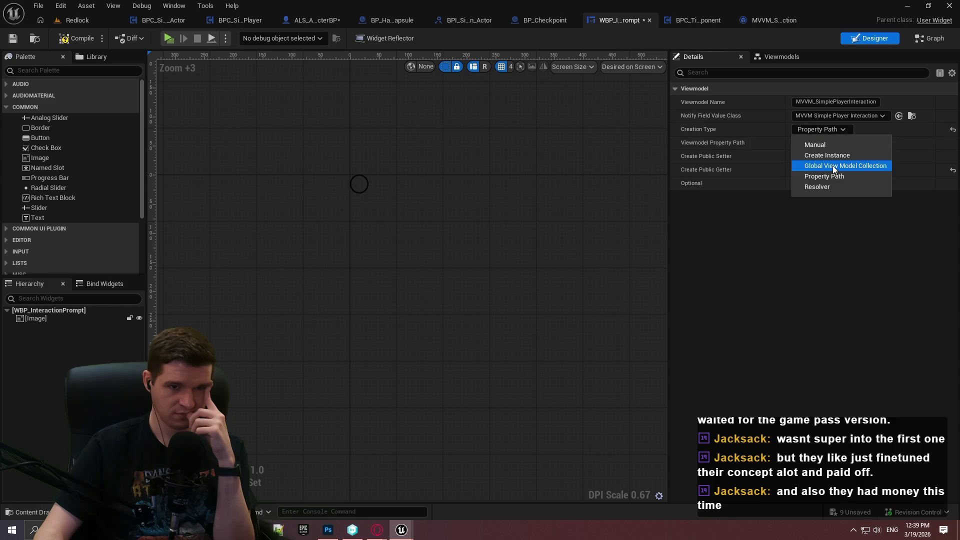
{"action": "left_click", "coordinate": [830, 156]}
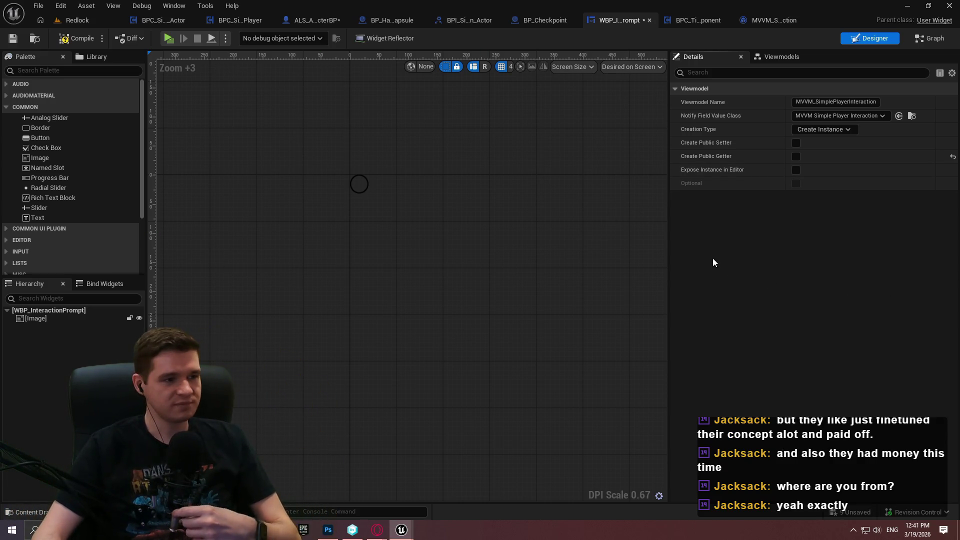
Step: Compile and save WBP_InteractionPrompt, then reselect the MVVM_SimplePlayerInteraction viewmodel's properties
{"action": "left_click", "coordinate": [75, 38]}
{"action": "left_click", "coordinate": [13, 38]}
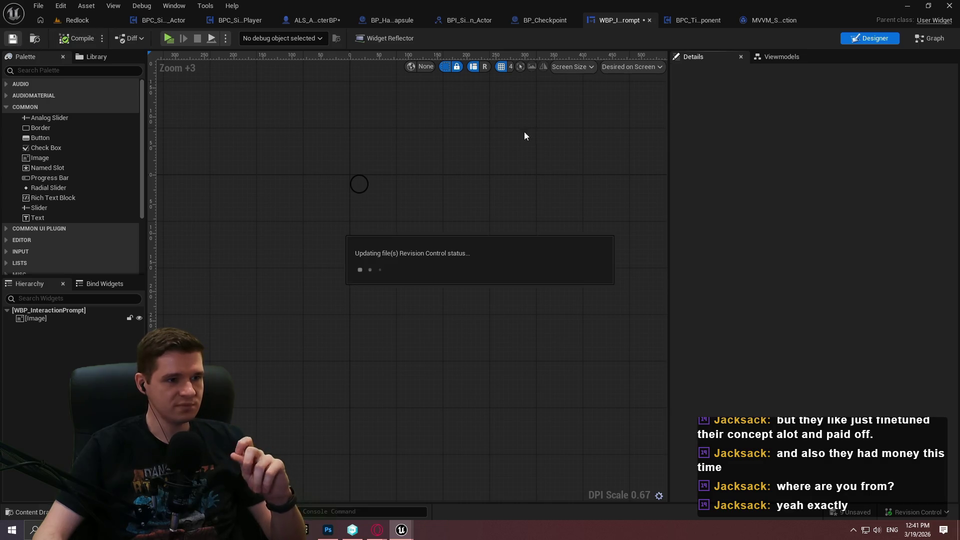
{"action": "left_click", "coordinate": [803, 60]}
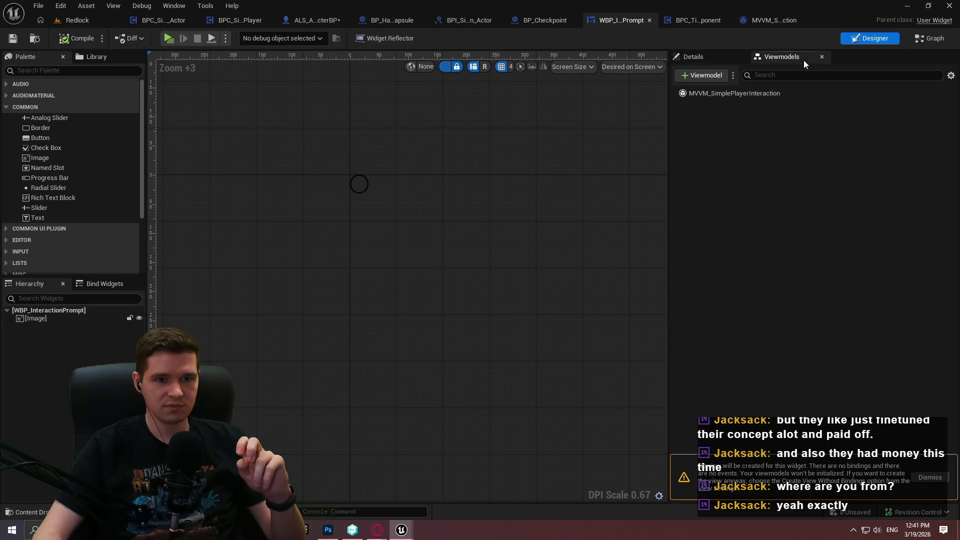
{"action": "left_click", "coordinate": [728, 93]}
{"action": "left_click", "coordinate": [712, 55]}
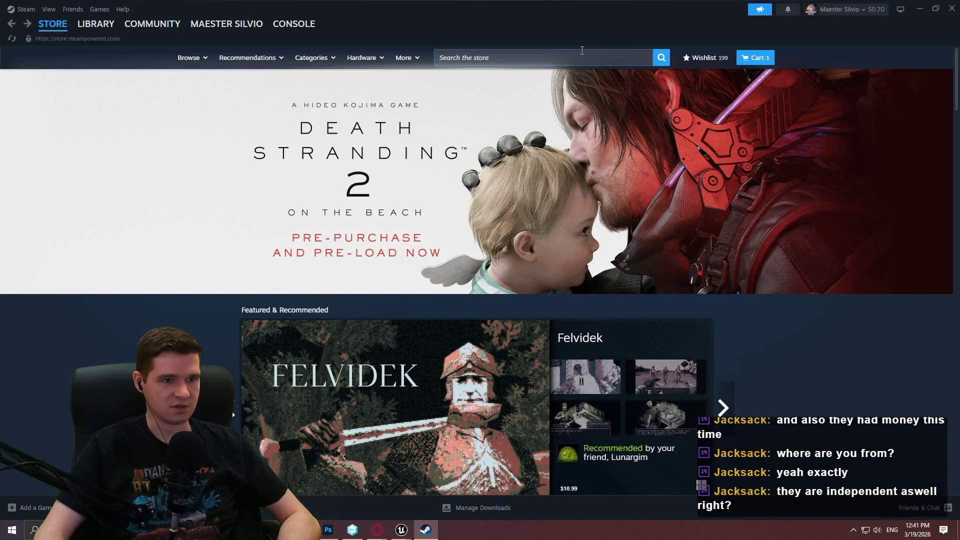
{"action": "left_click", "coordinate": [578, 56]}
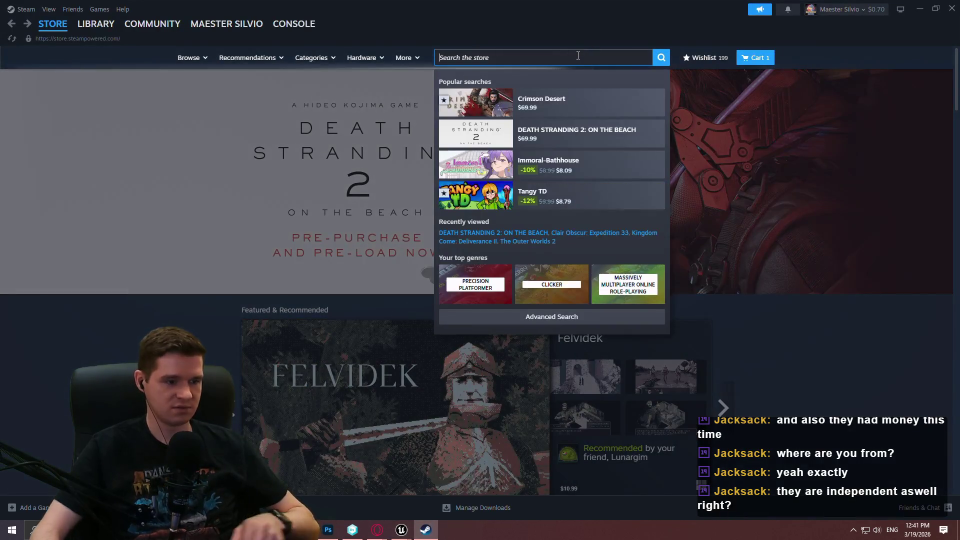
Step: Search 'kingdom', open Kingdom Come: Deliverance II's store page, and close Steam
{"action": "type", "text": "kingdo"}
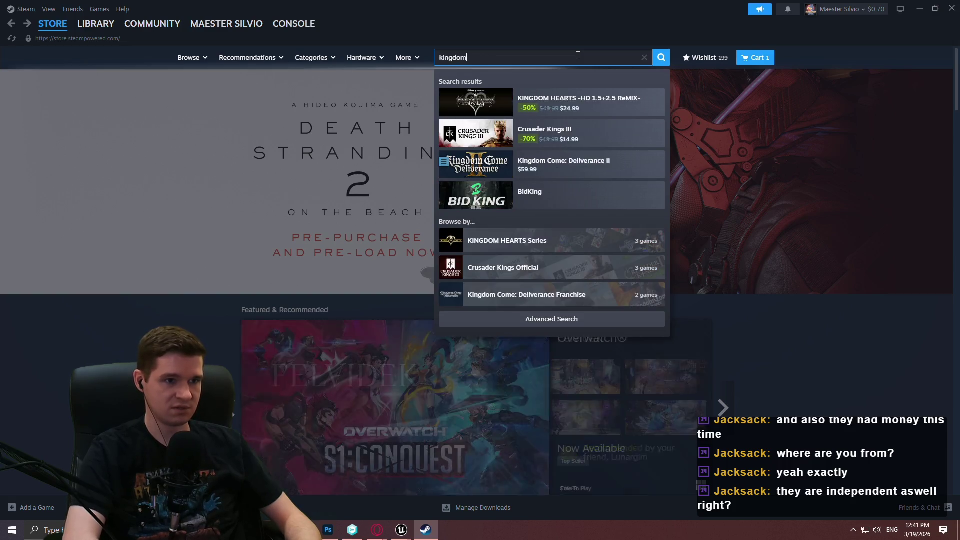
{"action": "type", "text": "m"}
{"action": "left_click", "coordinate": [574, 144]}
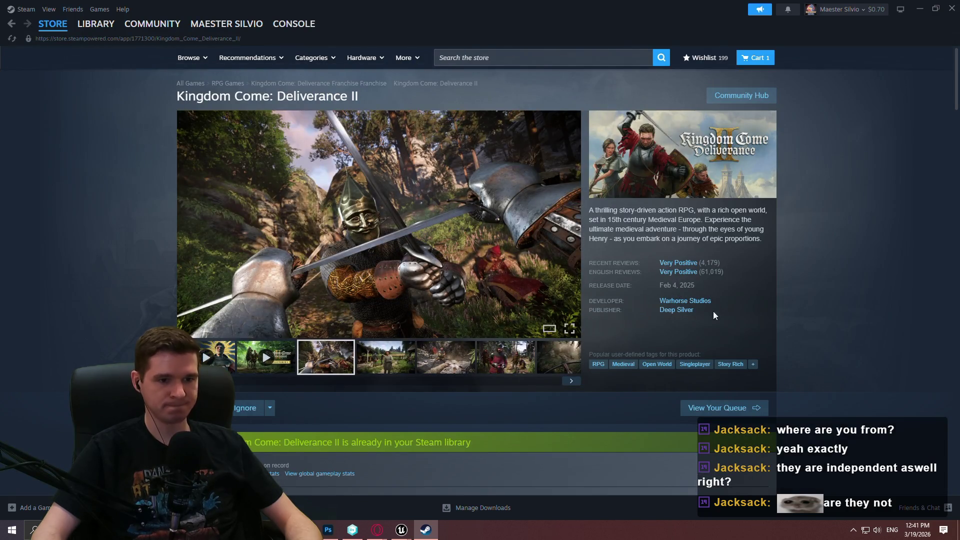
{"action": "left_click", "coordinate": [952, 10]}
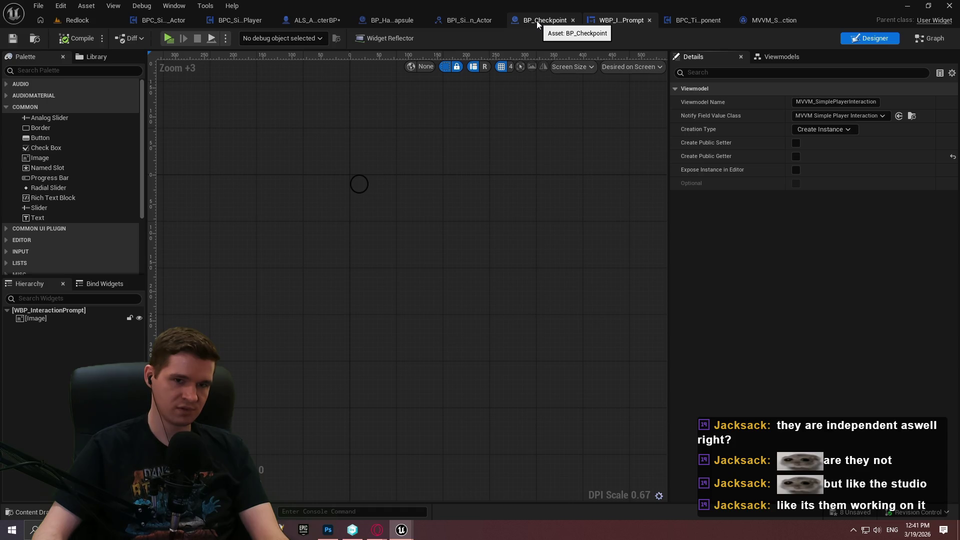
Step: Browse the Notify Field Value Class list unchanged, then drop down the viewmodel's Creation Type options
{"action": "left_click", "coordinate": [826, 115]}
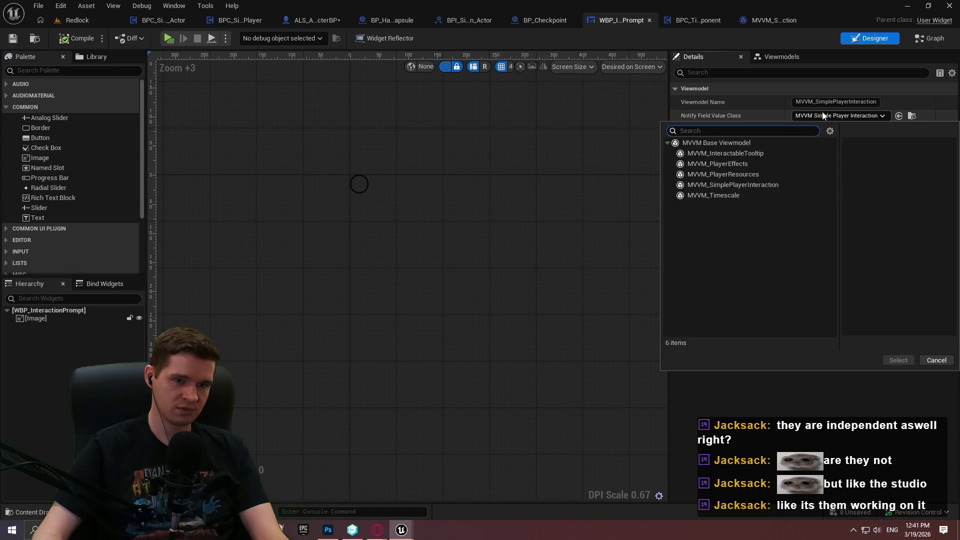
{"action": "left_click", "coordinate": [725, 112]}
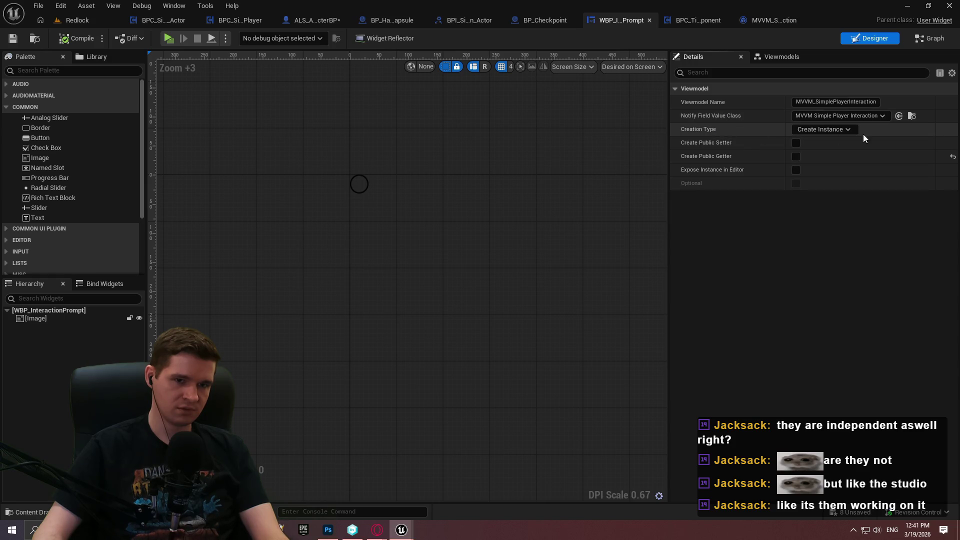
{"action": "left_click", "coordinate": [821, 128]}
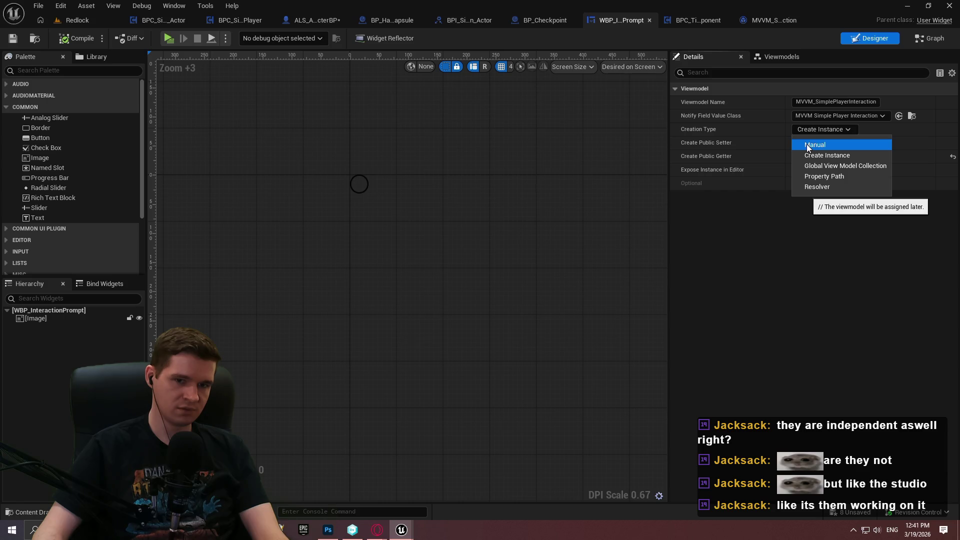
Step: Set the MVVM_SimplePlayerInteraction Creation Type to Manual and widen the Details panel
{"action": "left_click", "coordinate": [806, 144]}
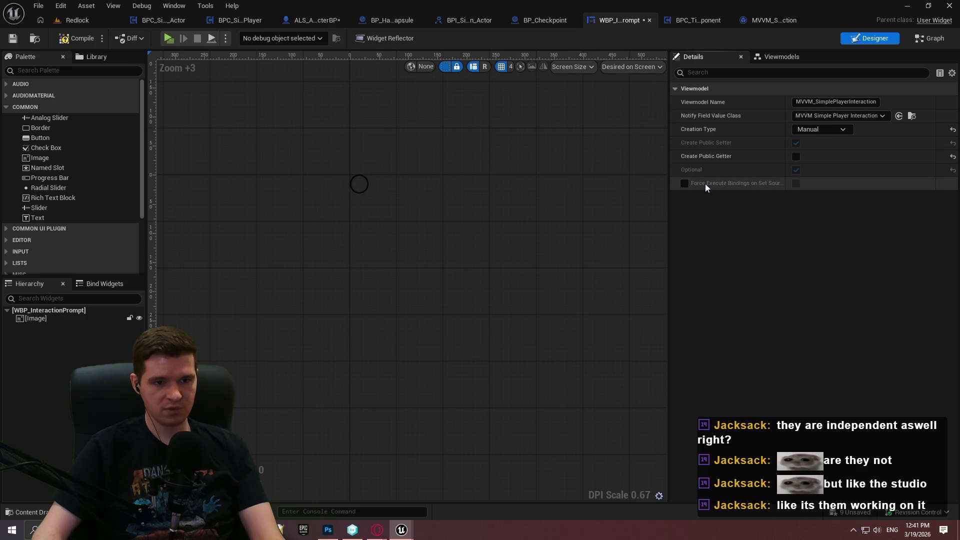
{"action": "mouse_move", "coordinate": [706, 187]}
{"action": "mouse_move", "coordinate": [669, 108]}
{"action": "left_mouse_down"}
{"action": "mouse_move", "coordinate": [551, 119]}
{"action": "mouse_move", "coordinate": [533, 133]}
{"action": "mouse_move", "coordinate": [593, 158]}
{"action": "left_mouse_up"}
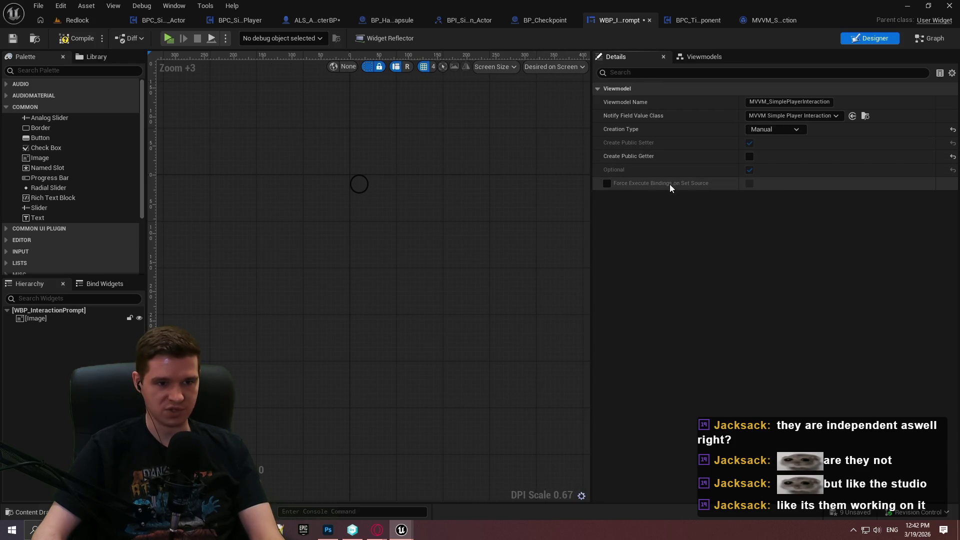
{"action": "mouse_move", "coordinate": [645, 186]}
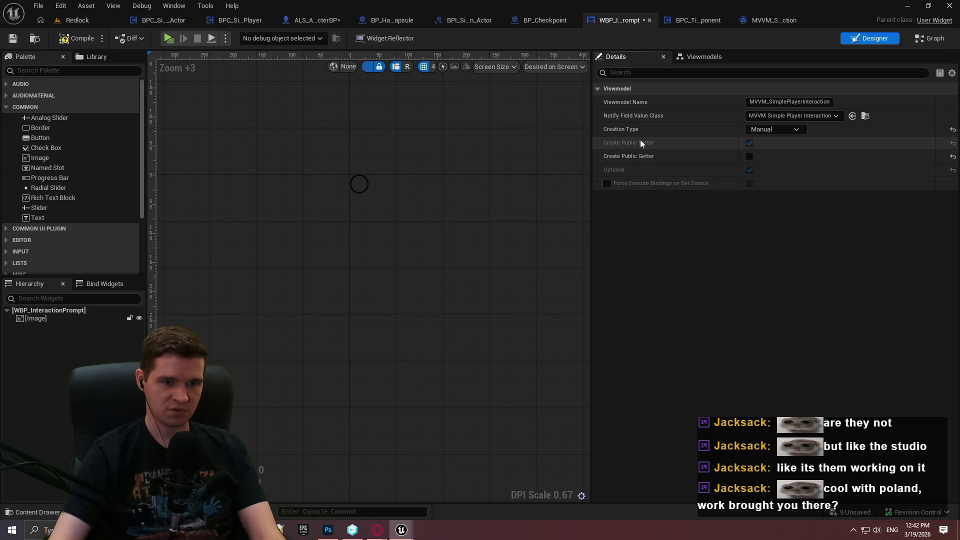
{"action": "mouse_move", "coordinate": [633, 145]}
Step: Compile and save the widget blueprint, then reselect MVVM_SimplePlayerInteraction in the Viewmodels list
{"action": "left_click", "coordinate": [67, 39]}
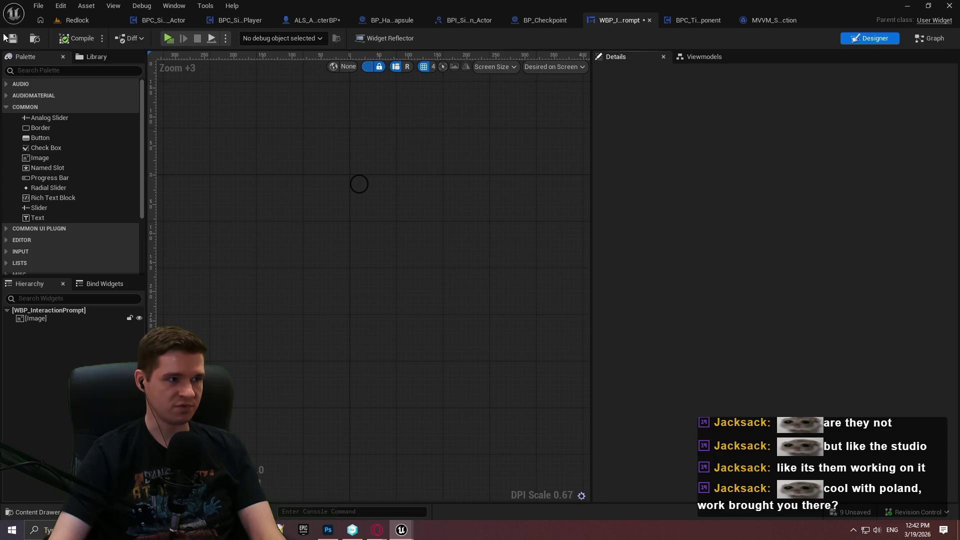
{"action": "key", "text": "ctrl+s"}
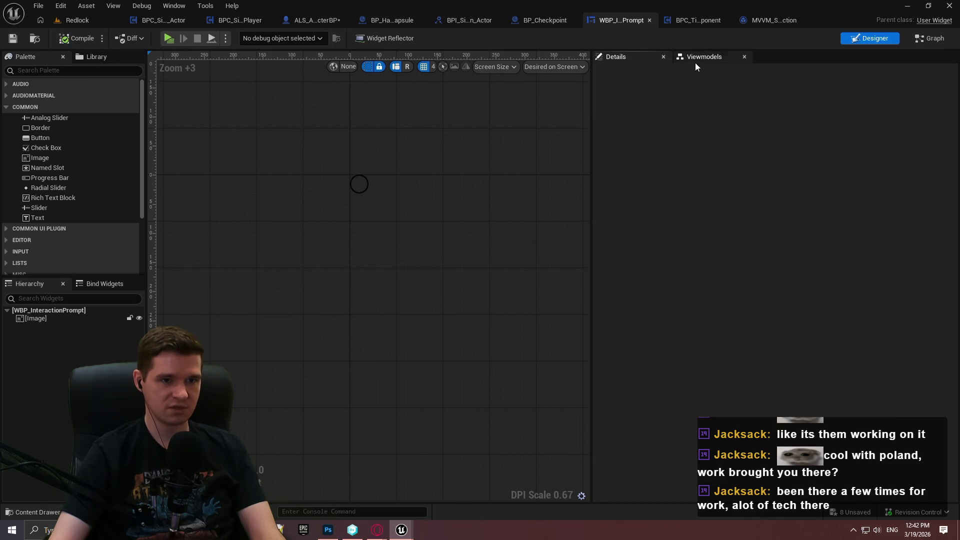
{"action": "left_click", "coordinate": [700, 56]}
{"action": "left_click", "coordinate": [614, 92]}
{"action": "left_click", "coordinate": [614, 57]}
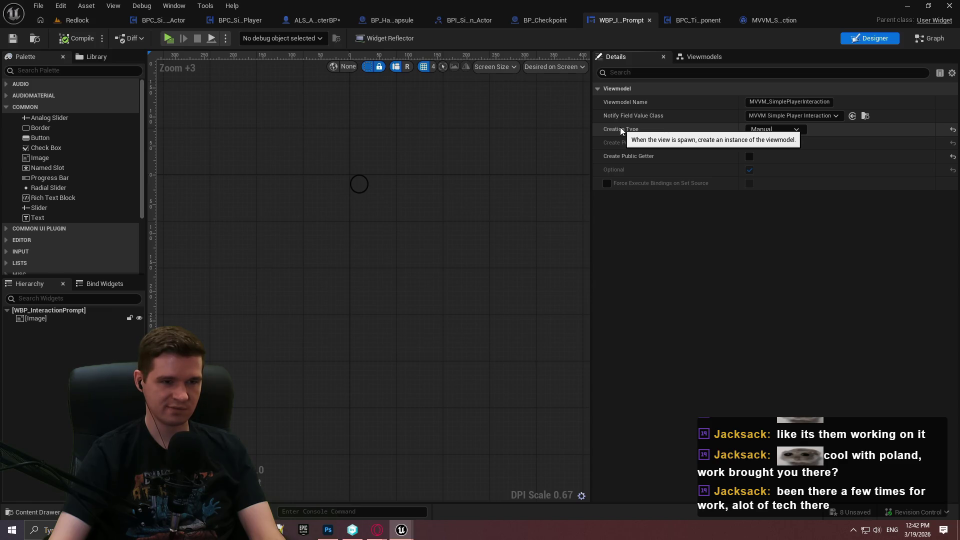
Step: Show the View Bindings panel from the Window menu, then return to the BPC_SimplePlayerInteraction_Actor blueprint
{"action": "left_click", "coordinate": [186, 6]}
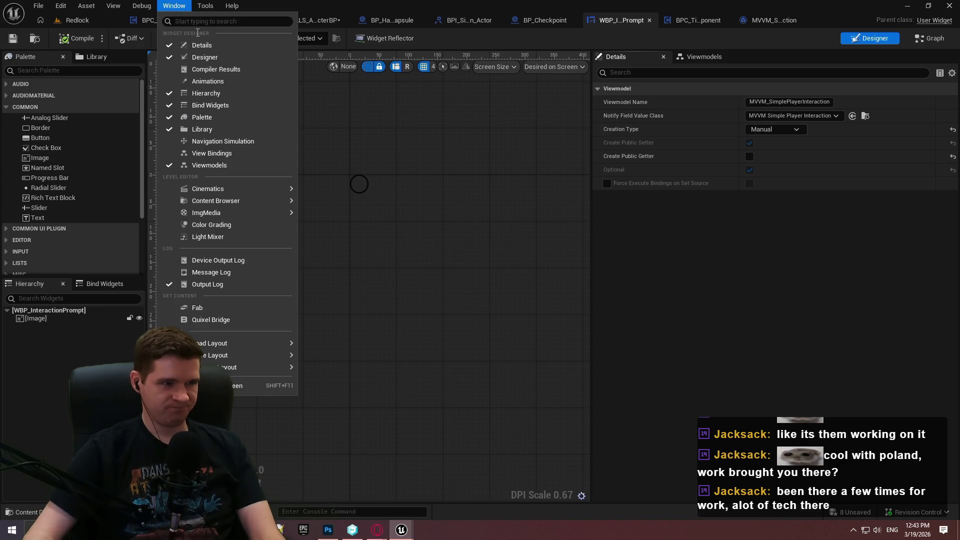
{"action": "left_click", "coordinate": [241, 155]}
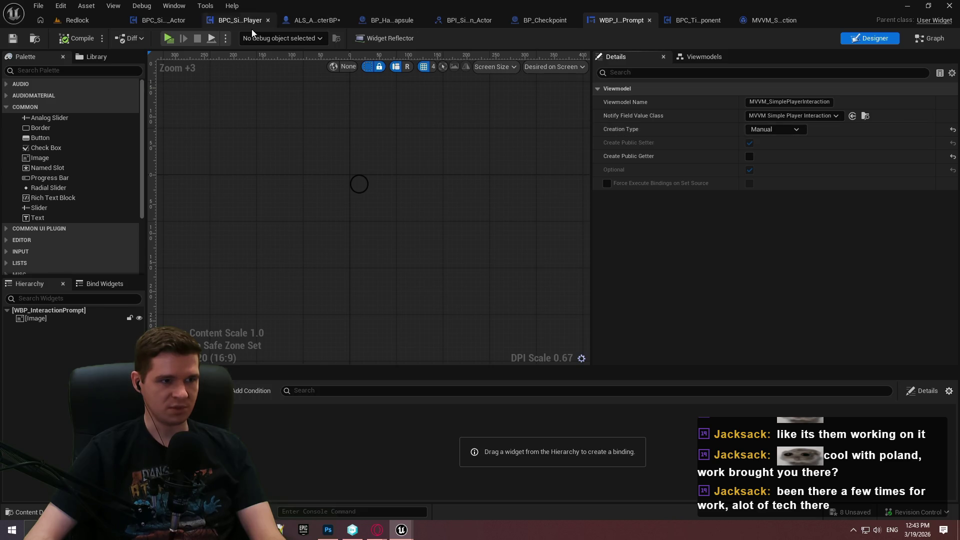
{"action": "left_click", "coordinate": [160, 21]}
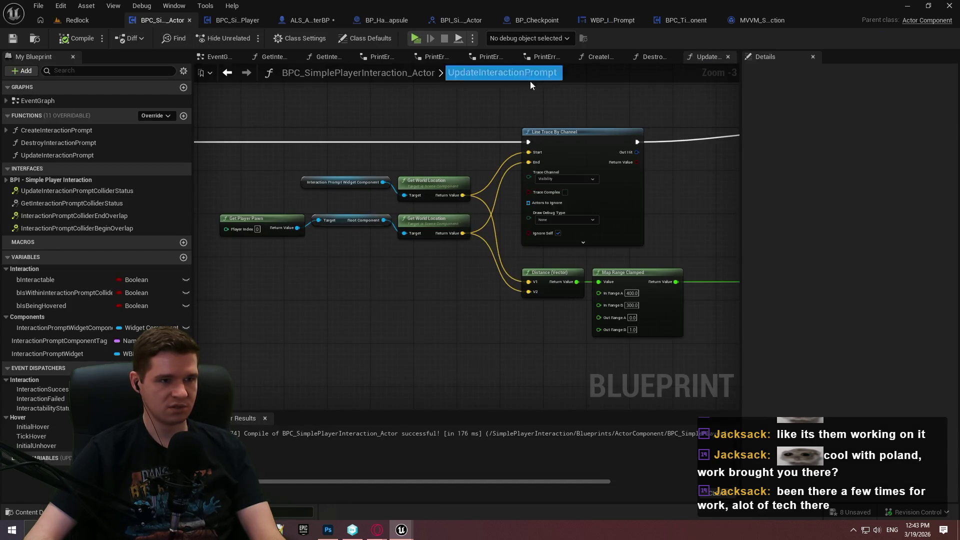
Step: In CreateInteractionPrompt, add a Set View Model by Class node from Created Widget Object, then delete it
{"action": "left_click", "coordinate": [612, 59]}
{"action": "scroll", "coordinate": [452, 287], "scroll_direction": "up", "scroll_amount": 5}
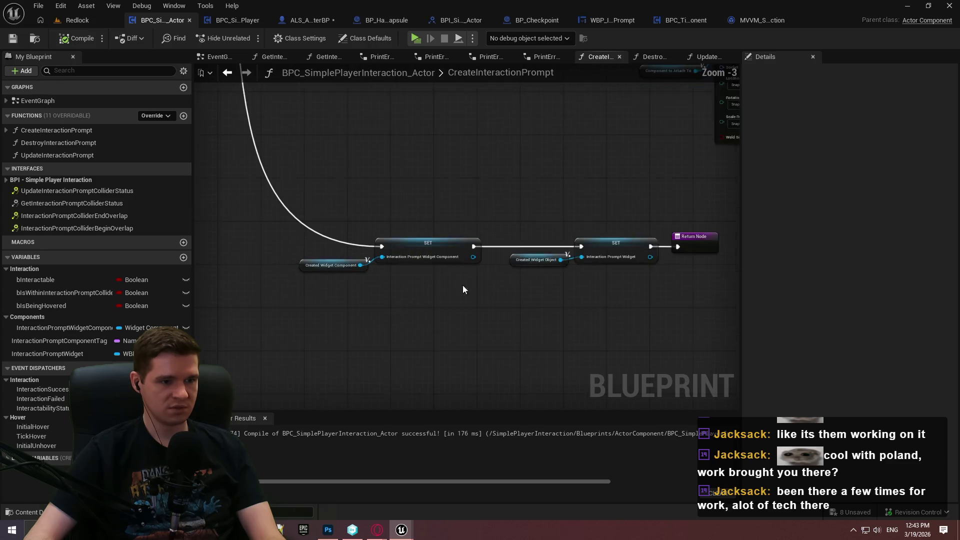
{"action": "left_click_drag", "start_coordinate": [479, 215], "coordinate": [487, 311]}
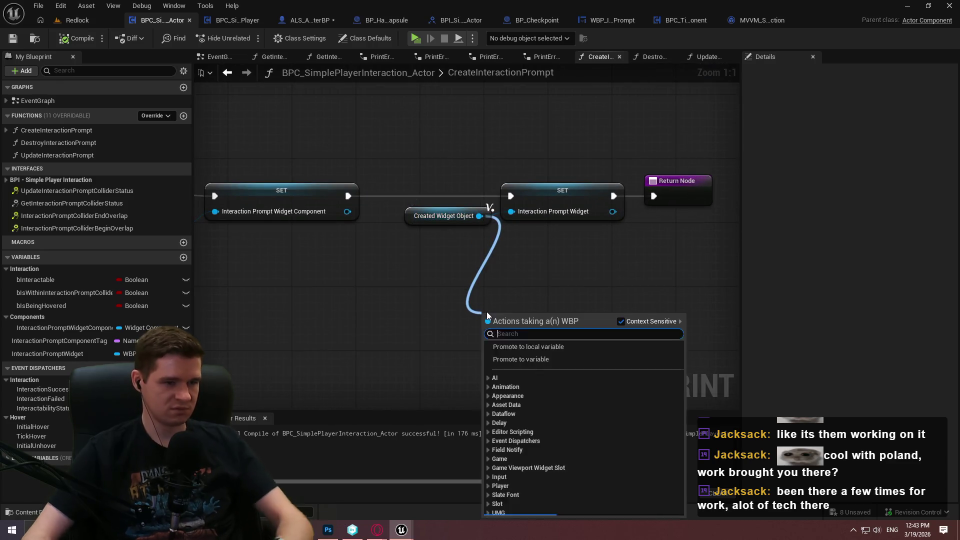
{"action": "type", "text": "view mode"}
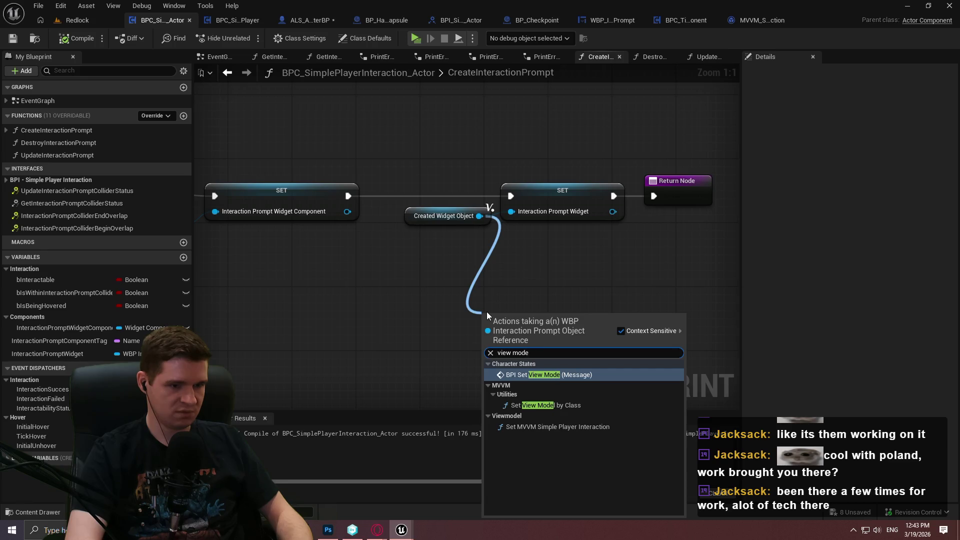
{"action": "key", "text": "Down"}
{"action": "key", "text": "Up"}
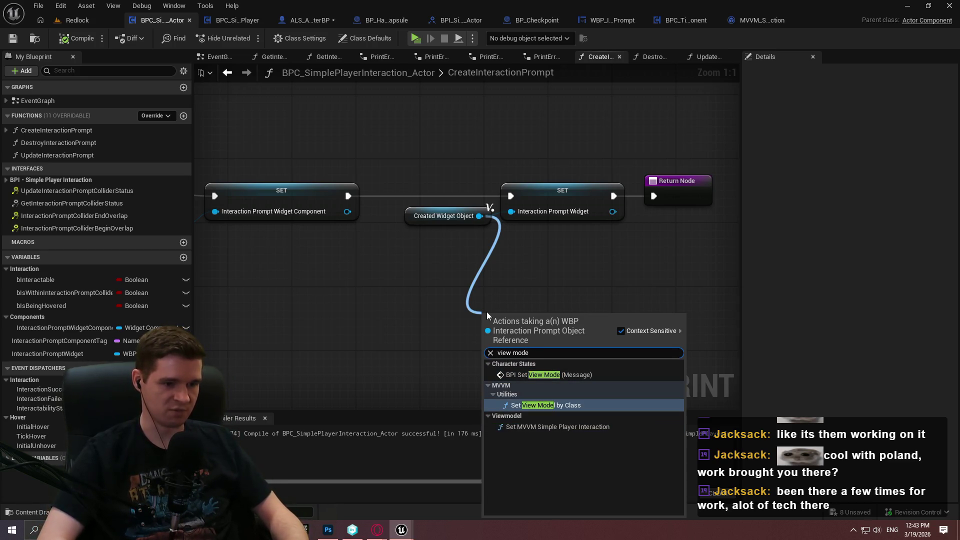
{"action": "key", "text": "Return"}
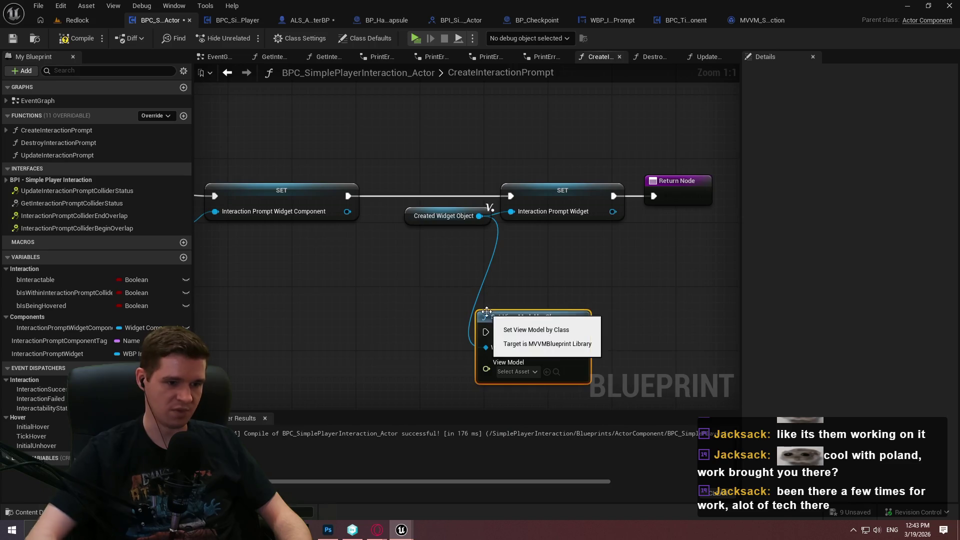
{"action": "left_click", "coordinate": [515, 372]}
{"action": "left_click", "coordinate": [469, 368]}
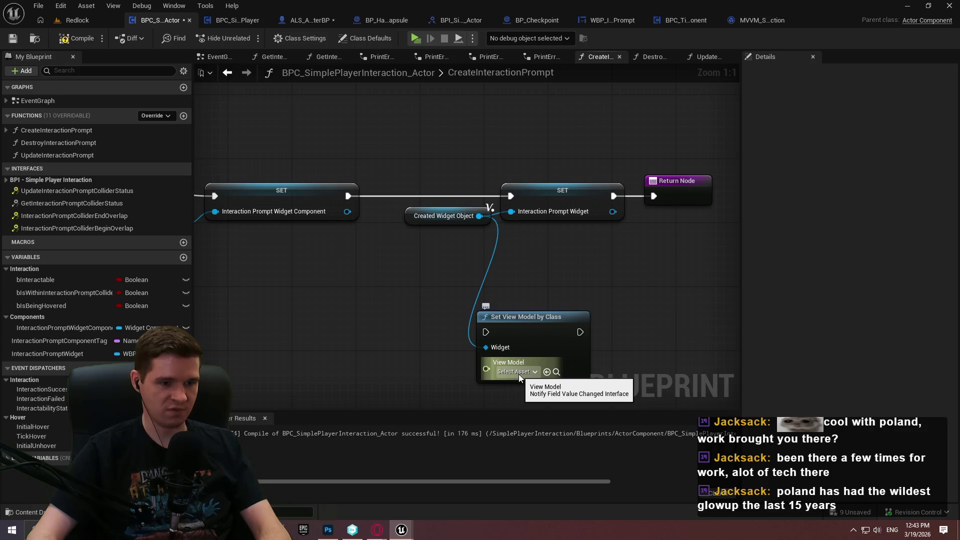
{"action": "left_click", "coordinate": [520, 350]}
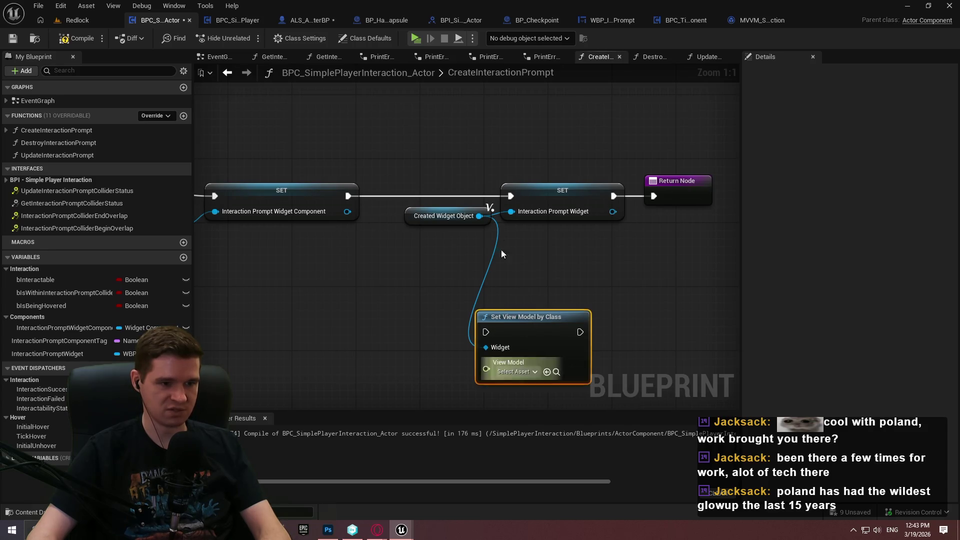
{"action": "key", "text": "Delete"}
Step: Add a Set MVVM Simple Player Interaction node wired from Created Widget Object and check its viewmodel asset choices
{"action": "left_click_drag", "start_coordinate": [479, 216], "coordinate": [506, 304]}
{"action": "type", "text": "model"}
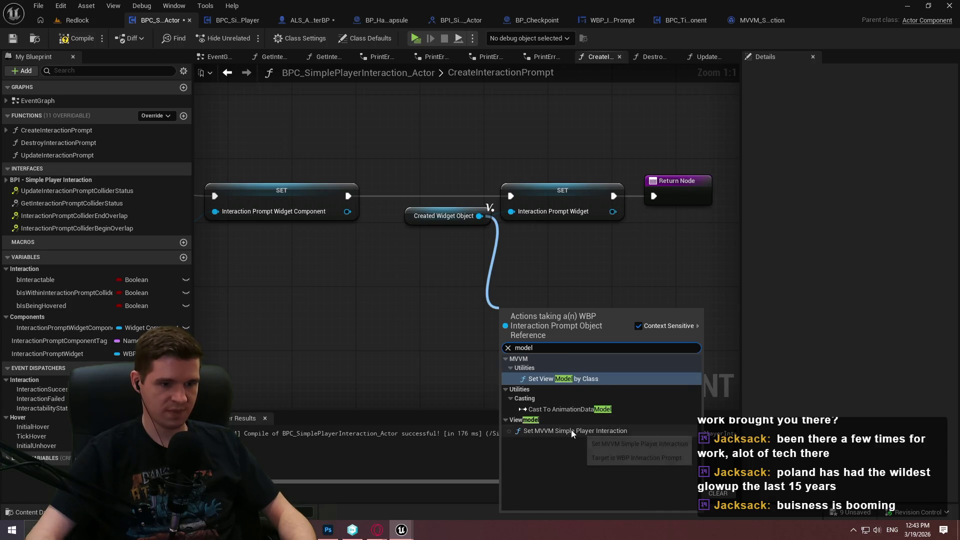
{"action": "left_click", "coordinate": [571, 430]}
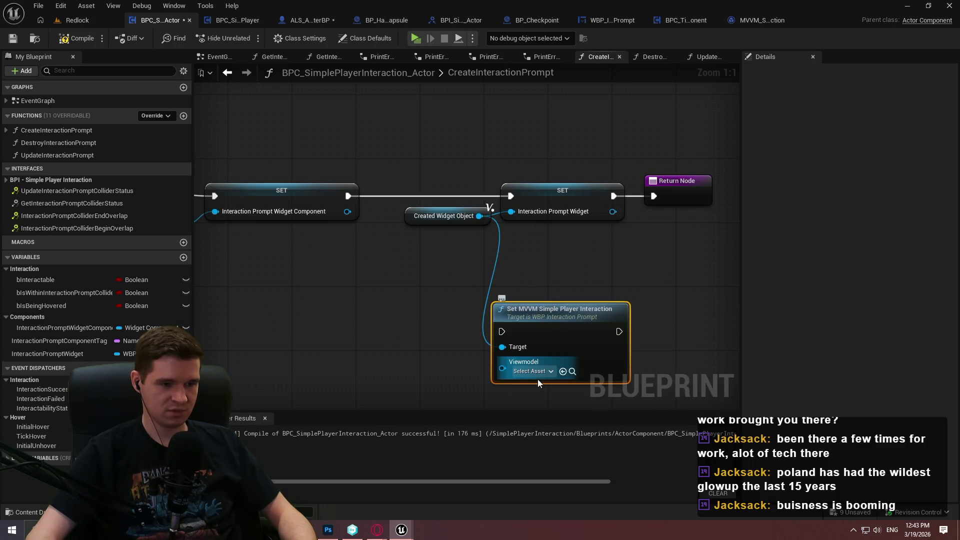
{"action": "left_click", "coordinate": [532, 371]}
{"action": "left_click", "coordinate": [478, 360]}
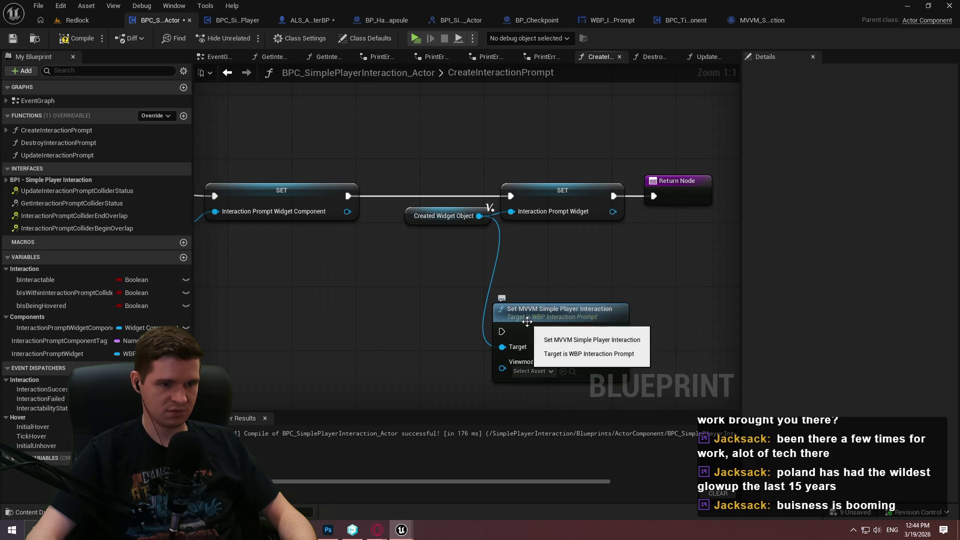
{"action": "left_click", "coordinate": [530, 370]}
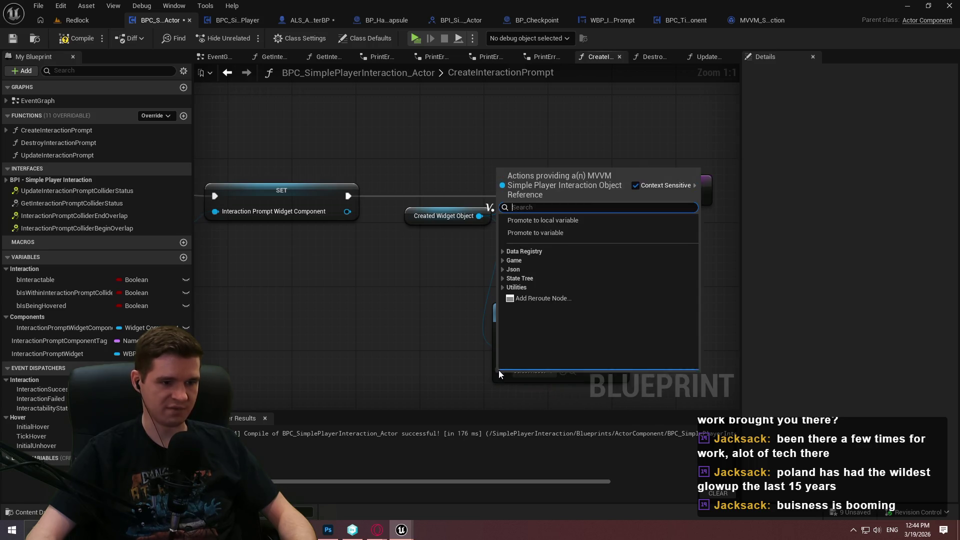
{"action": "left_click", "coordinate": [459, 377]}
{"action": "left_click_drag", "start_coordinate": [499, 367], "coordinate": [468, 377]}
{"action": "type", "text": "create"}
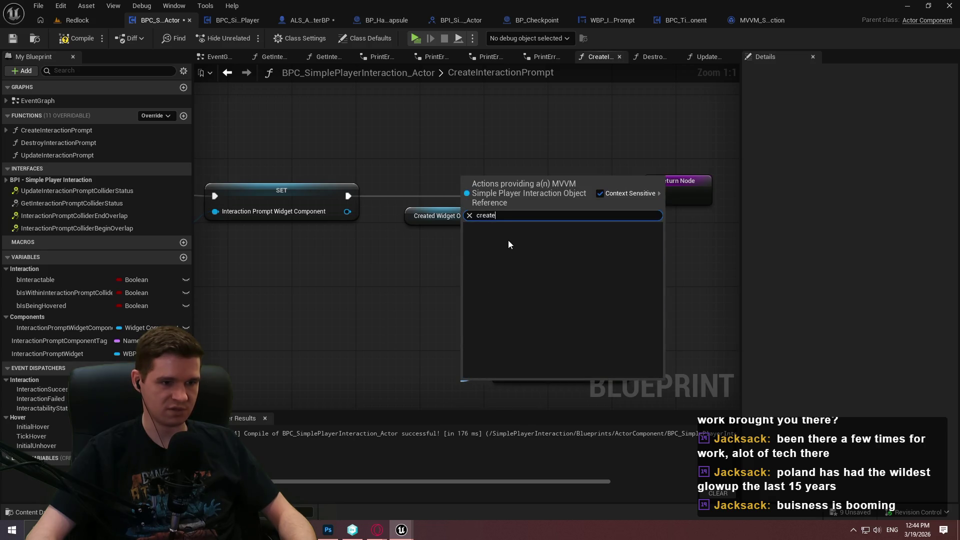
{"action": "key", "text": "Escape"}
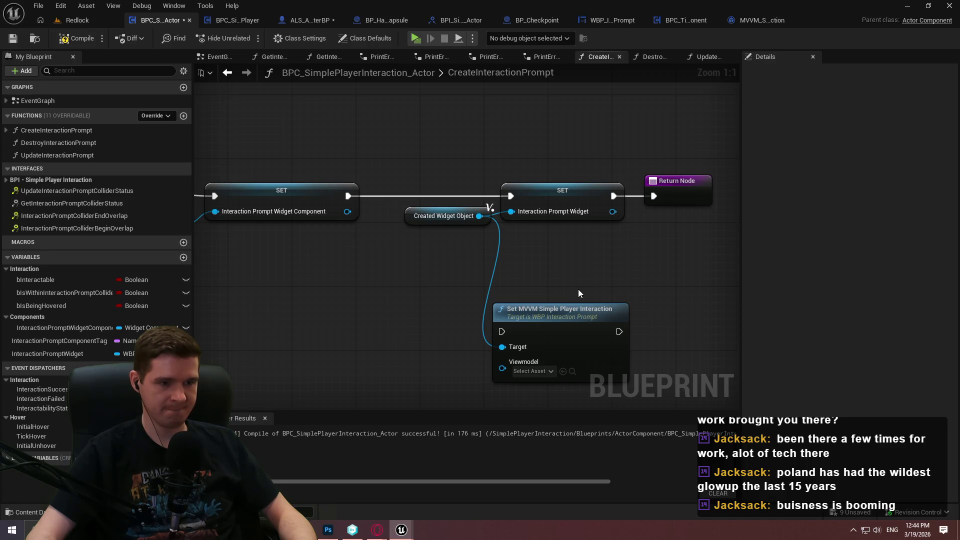
{"action": "left_click_drag", "start_coordinate": [511, 303], "coordinate": [497, 240]}
{"action": "left_click_drag", "start_coordinate": [466, 153], "coordinate": [412, 225]}
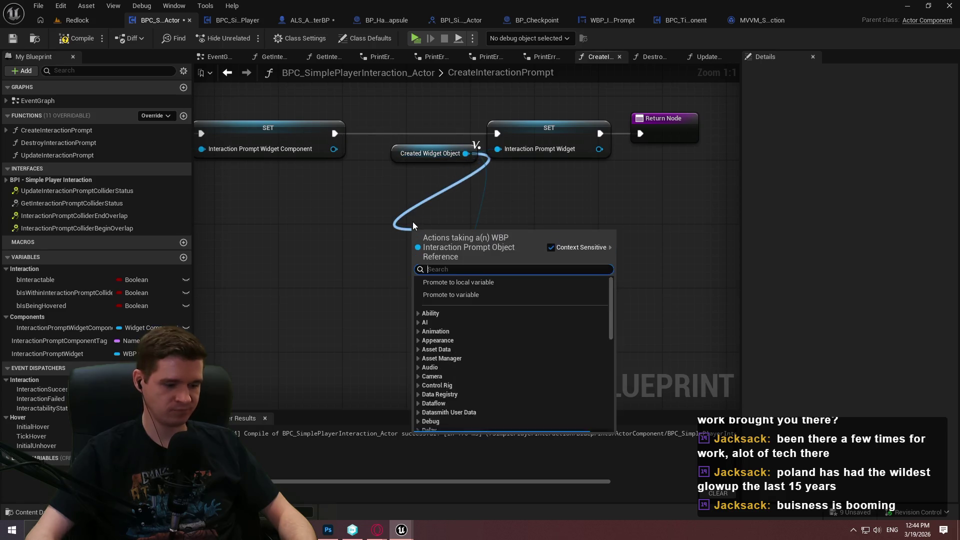
{"action": "type", "text": "binding"}
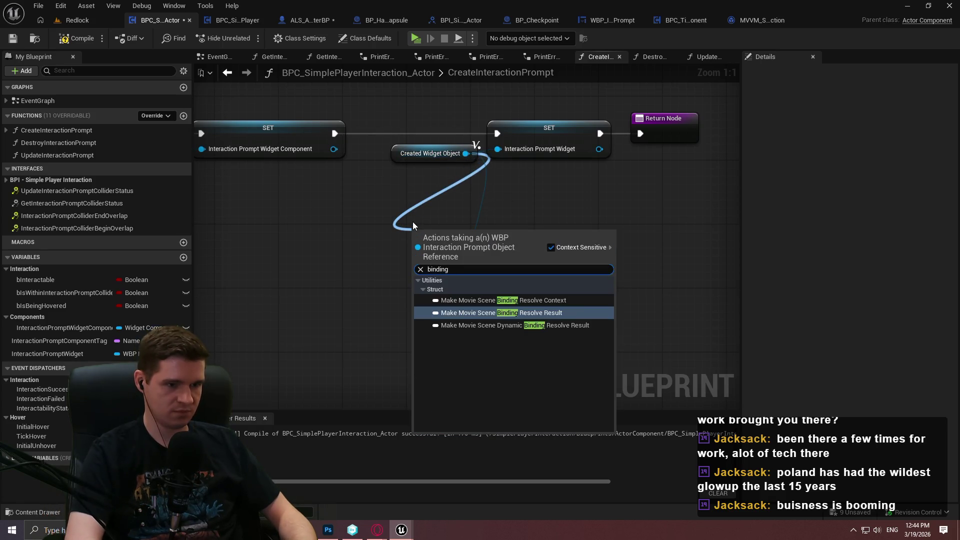
{"action": "key", "text": "Return"}
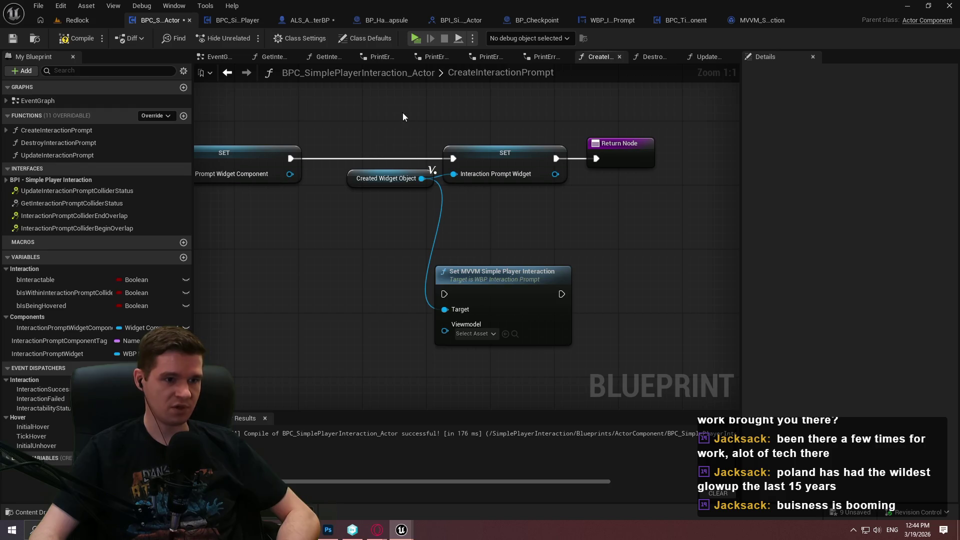
{"action": "scroll", "coordinate": [371, 106], "scroll_direction": "down", "scroll_amount": 5}
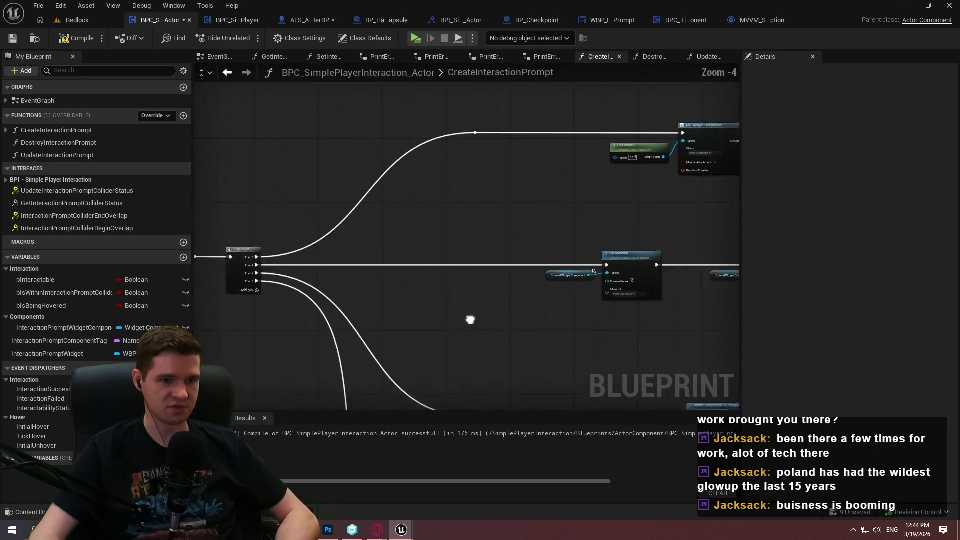
{"action": "scroll", "coordinate": [300, 167], "scroll_direction": "up", "scroll_amount": 3}
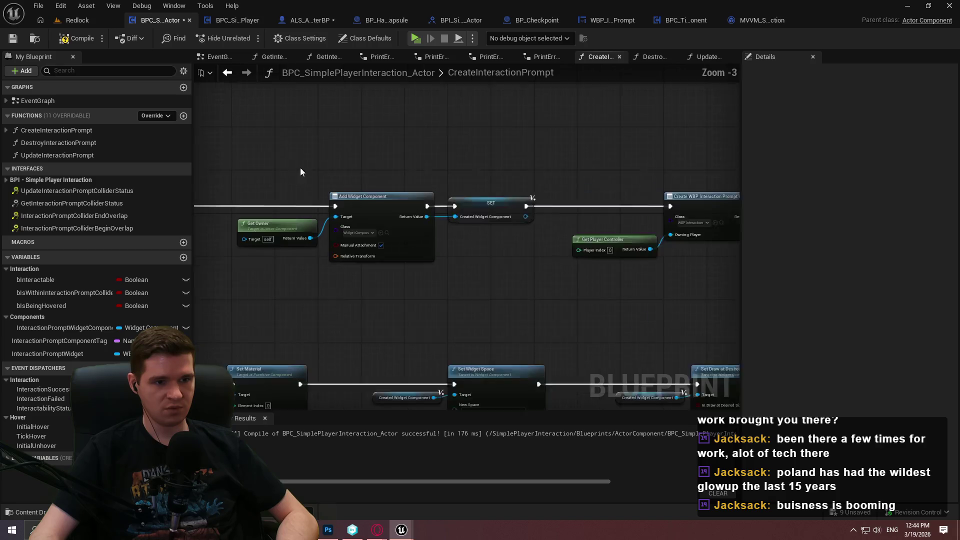
{"action": "mouse_move", "coordinate": [354, 135]}
{"action": "left_mouse_down"}
{"action": "mouse_move", "coordinate": [605, 317]}
{"action": "mouse_move", "coordinate": [575, 316]}
{"action": "mouse_move", "coordinate": [385, 179]}
{"action": "left_mouse_up"}
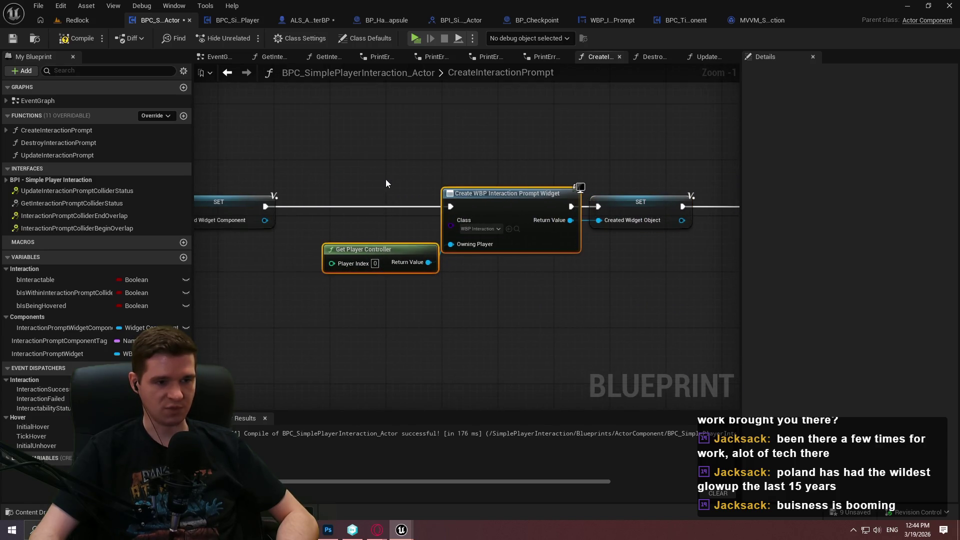
{"action": "key", "text": "ctrl+z"}
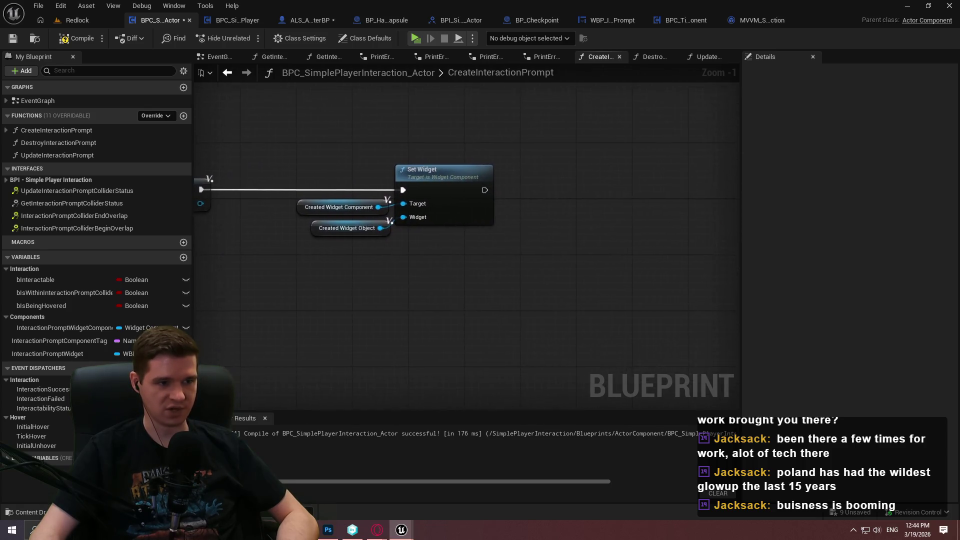
{"action": "key", "text": "ctrl+y"}
{"action": "key", "text": "ctrl+y"}
{"action": "key", "text": "ctrl+y"}
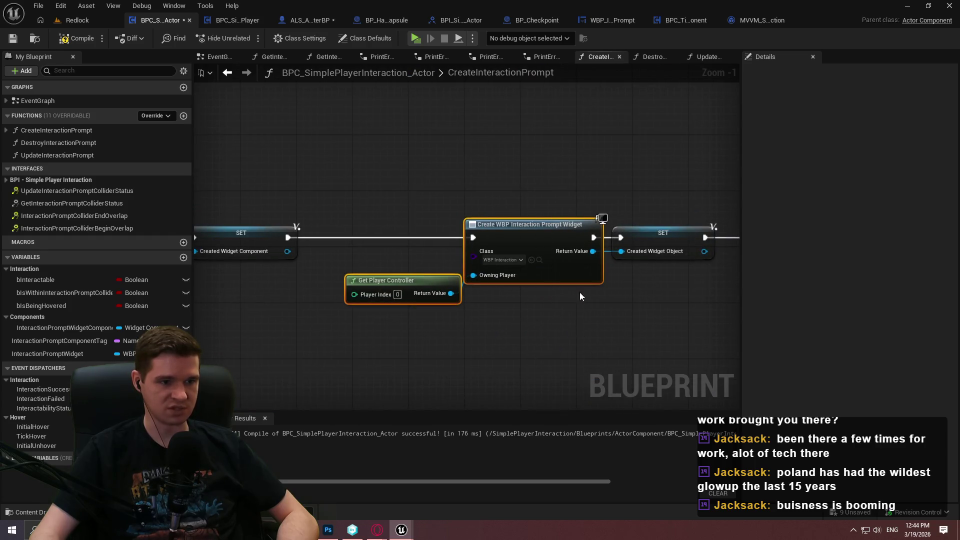
{"action": "key", "text": "ctrl+z"}
{"action": "key", "text": "ctrl+z"}
{"action": "key", "text": "ctrl+z"}
{"action": "key", "text": "ctrl+z"}
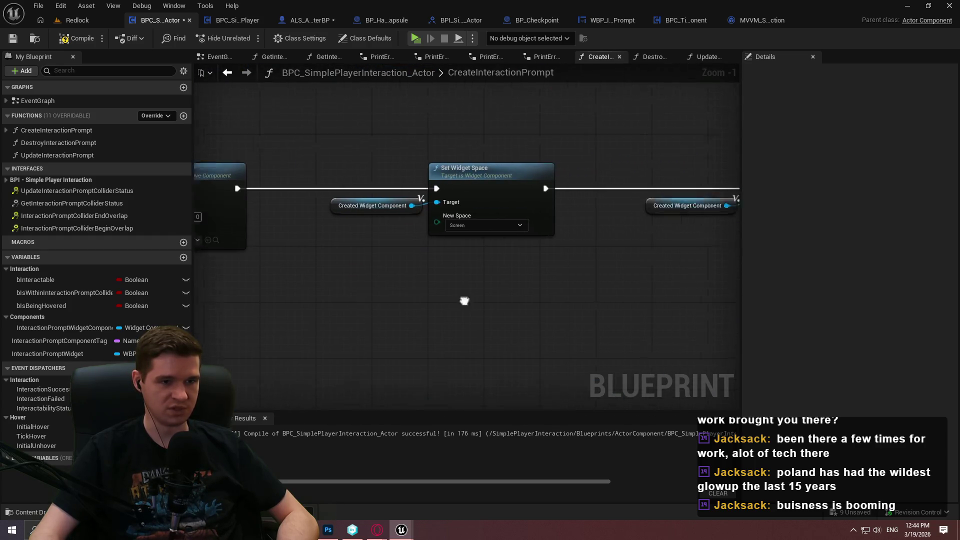
{"action": "key", "text": "ctrl+z"}
{"action": "key", "text": "ctrl+z"}
{"action": "key", "text": "ctrl+z"}
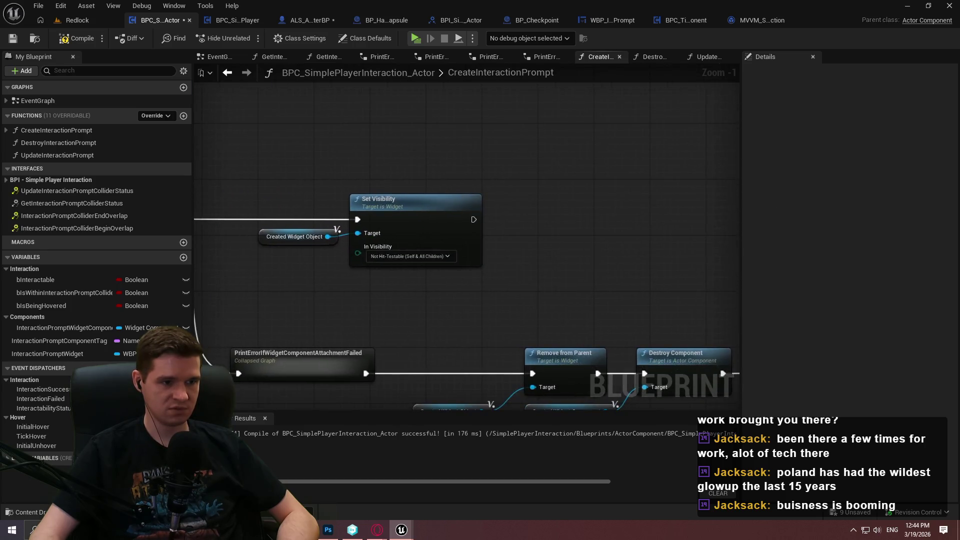
{"action": "key", "text": "ctrl+y"}
{"action": "key", "text": "ctrl+y"}
{"action": "key", "text": "ctrl+y"}
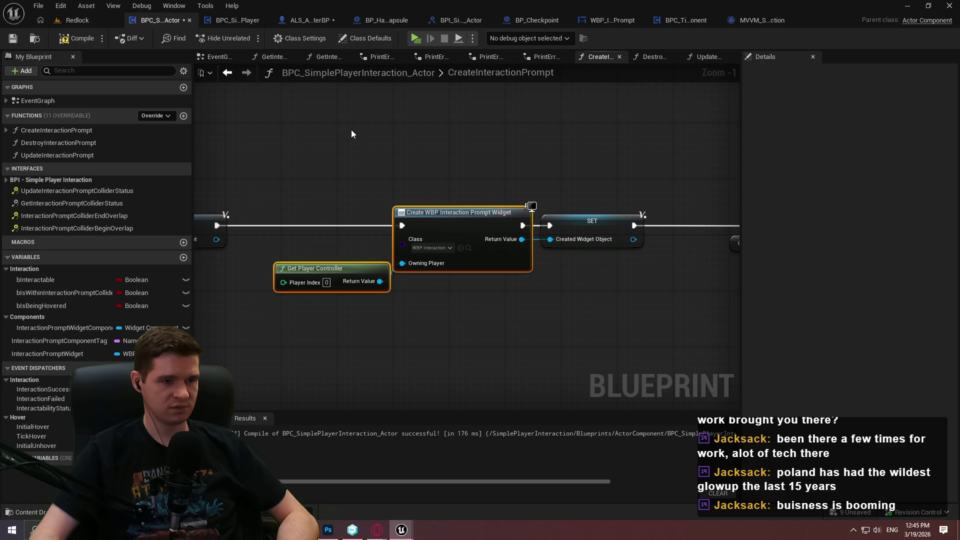
{"action": "left_click_drag", "start_coordinate": [348, 144], "coordinate": [498, 310]}
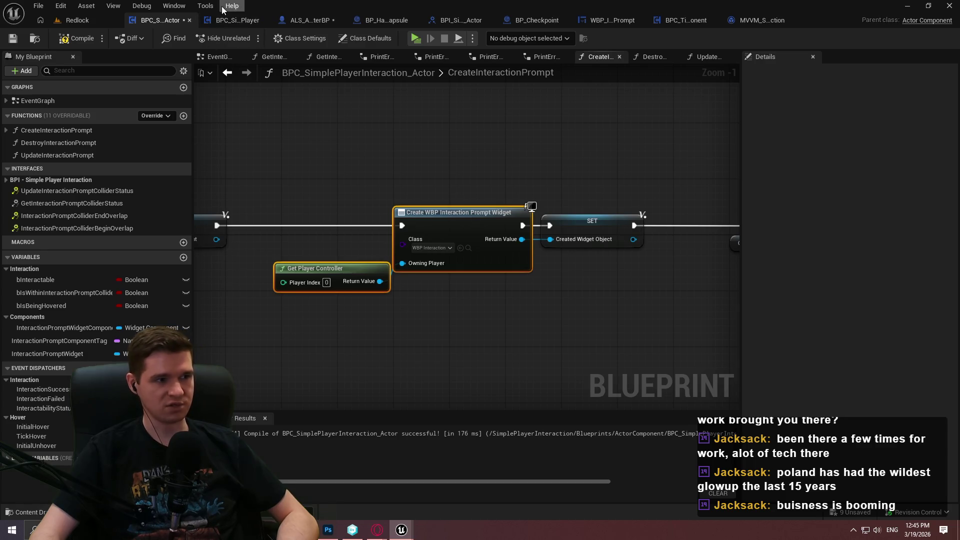
{"action": "left_click", "coordinate": [431, 274]}
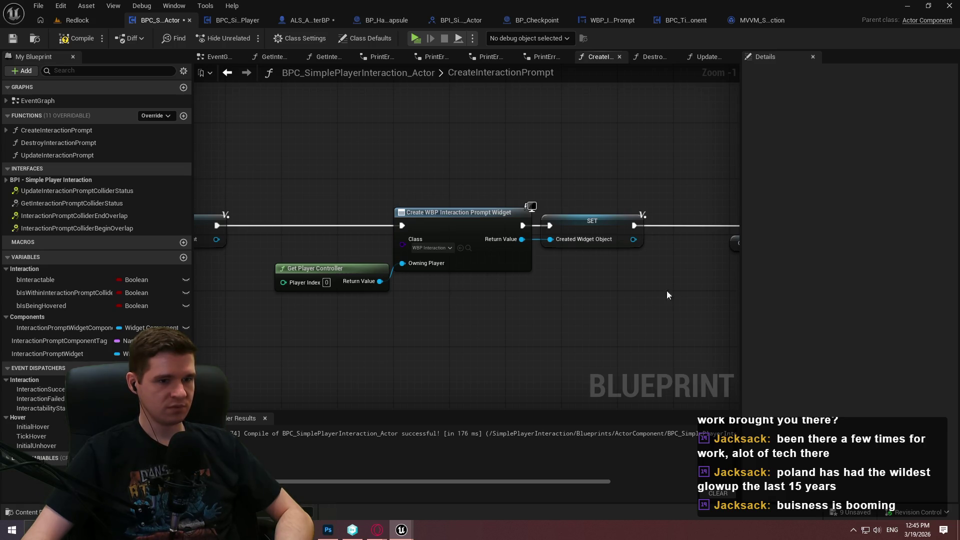
{"action": "scroll", "coordinate": [629, 264], "scroll_direction": "up", "scroll_amount": 1}
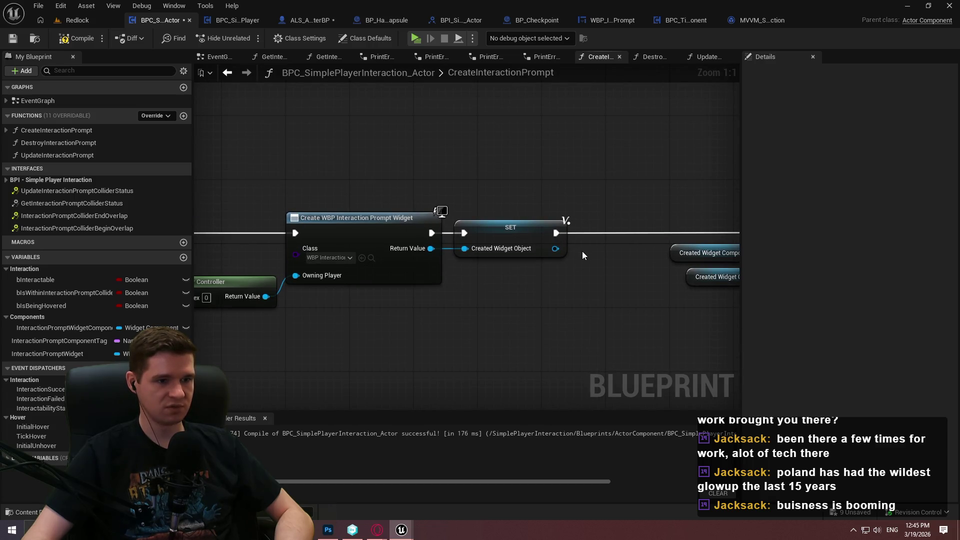
{"action": "left_click_drag", "start_coordinate": [498, 231], "coordinate": [506, 231]}
{"action": "left_click", "coordinate": [516, 293]}
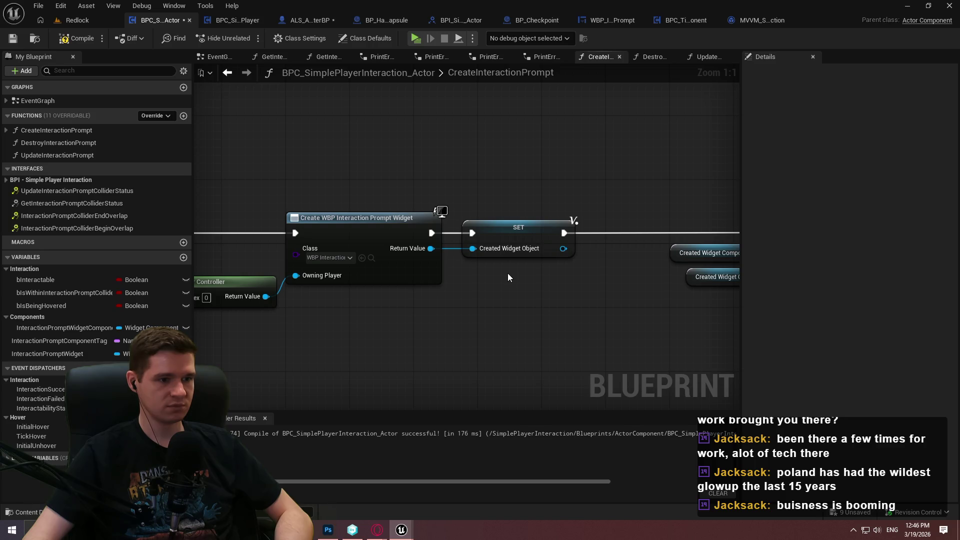
{"action": "mouse_move", "coordinate": [508, 278]}
{"action": "left_mouse_down"}
{"action": "mouse_move", "coordinate": [643, 253]}
{"action": "mouse_move", "coordinate": [444, 180]}
{"action": "mouse_move", "coordinate": [645, 247]}
{"action": "mouse_move", "coordinate": [482, 245]}
{"action": "mouse_move", "coordinate": [686, 230]}
{"action": "left_mouse_up"}
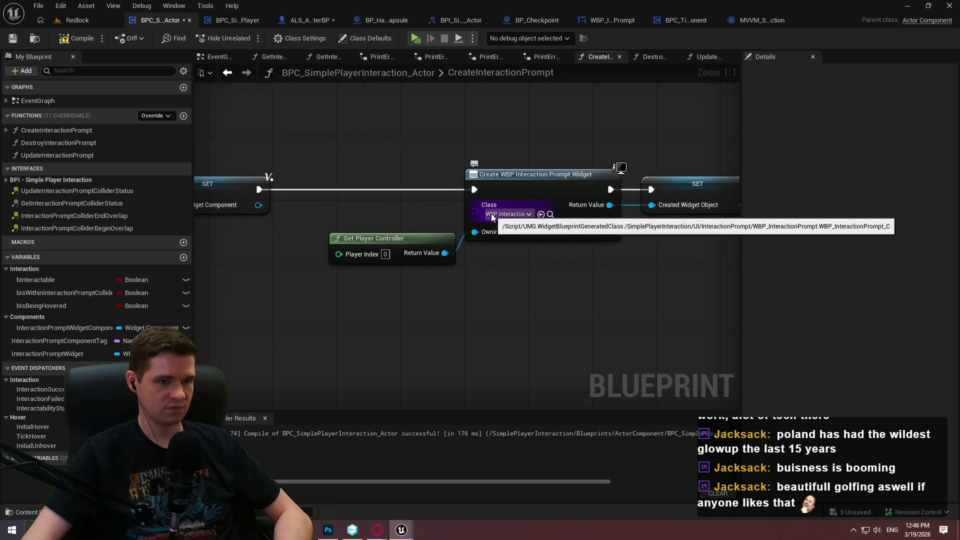
Step: Create a new User Widget reference variable and name it InteractionPromptWidgetClass
{"action": "left_click", "coordinate": [184, 258]}
{"action": "left_click", "coordinate": [135, 366]}
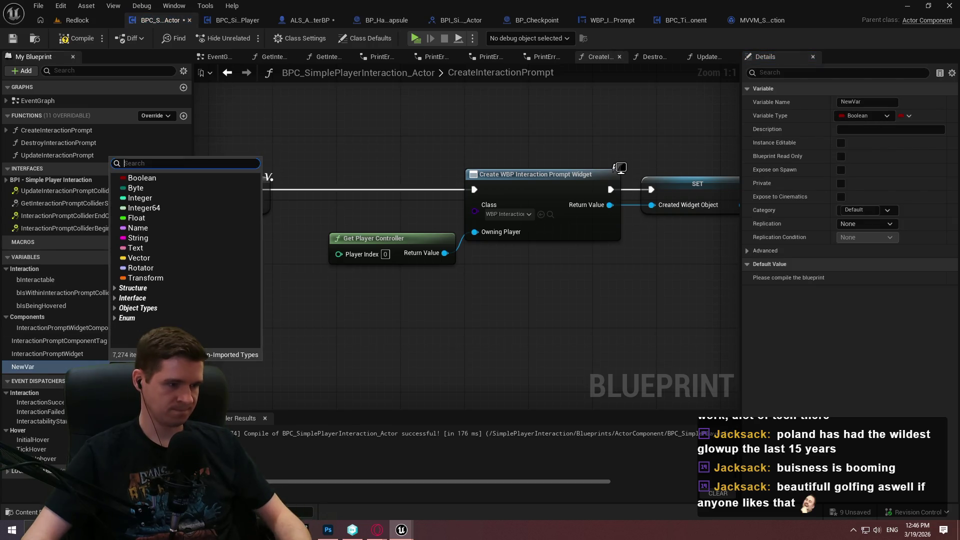
{"action": "type", "text": "user wid"}
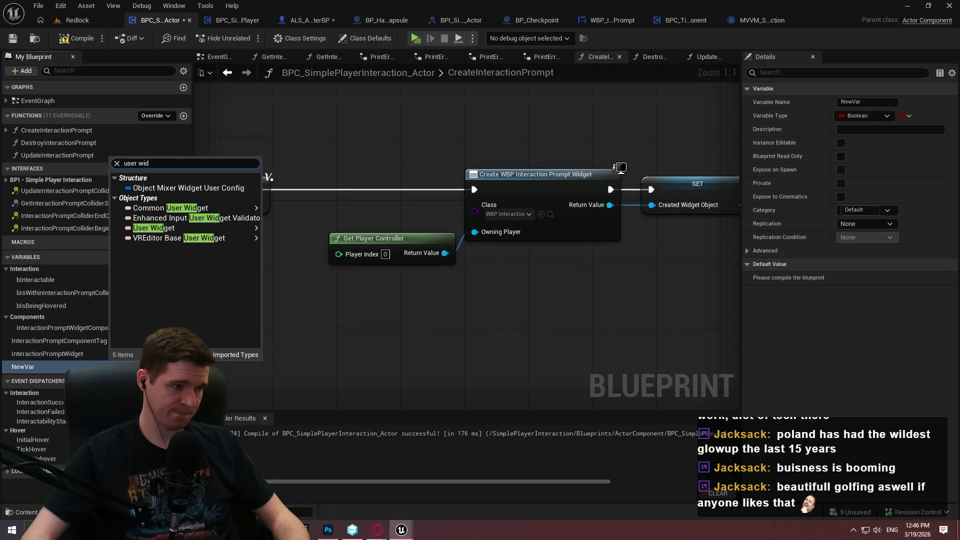
{"action": "mouse_move", "coordinate": [183, 232]}
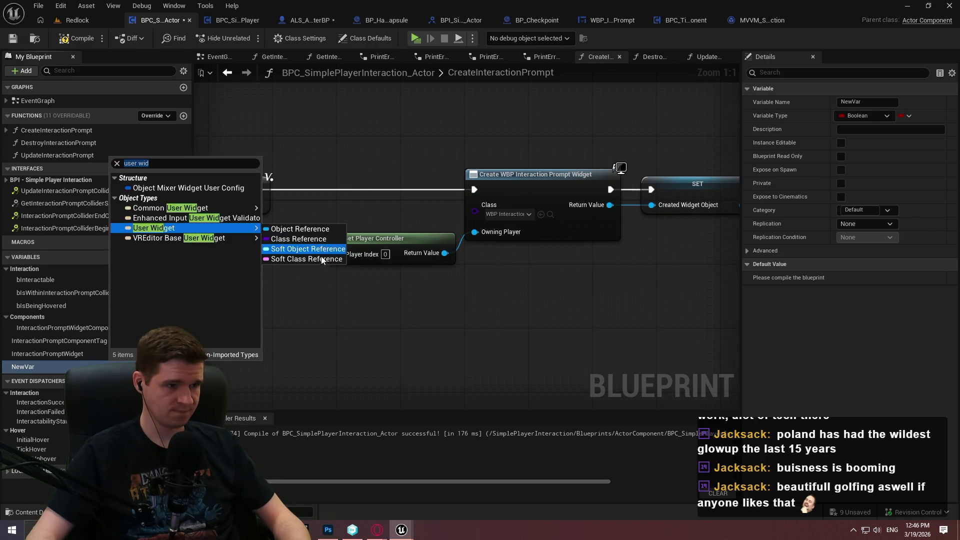
{"action": "left_click", "coordinate": [326, 258]}
{"action": "left_click", "coordinate": [26, 368]}
{"action": "type", "text": "InteractionPromptWidgetCl"}
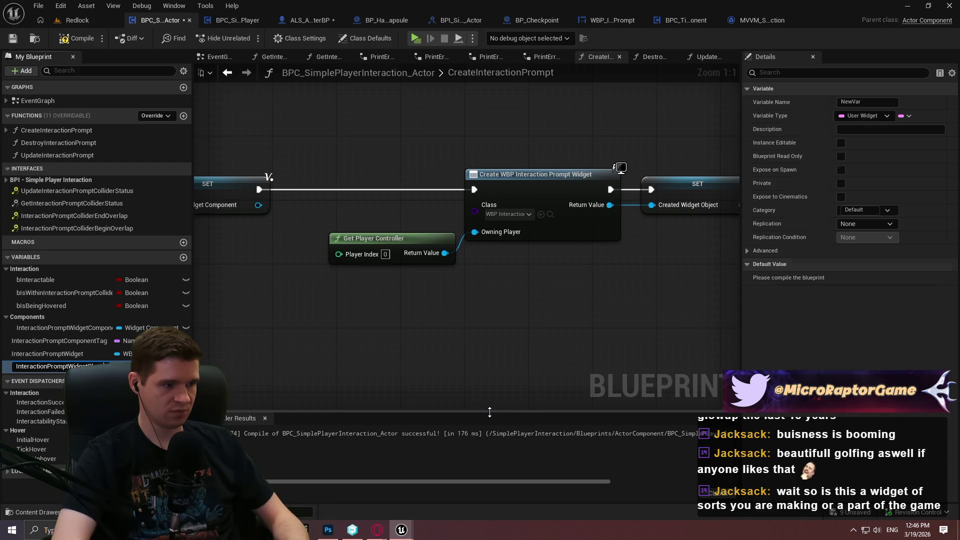
{"action": "key", "text": "Return"}
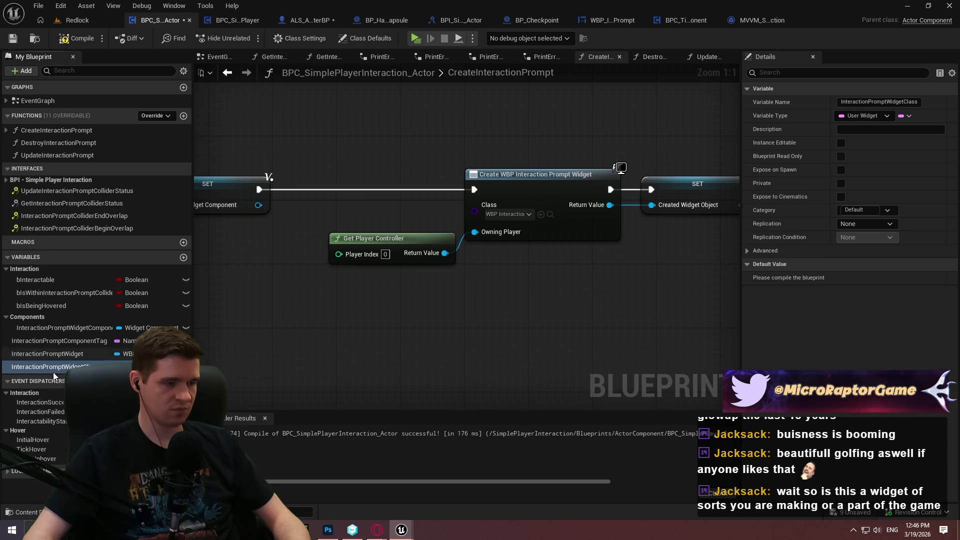
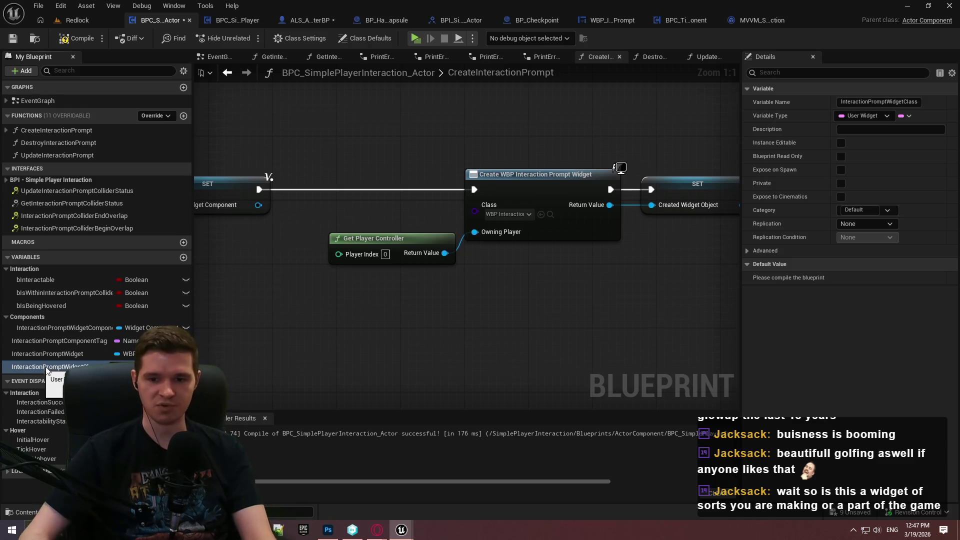
Step: Add an InteractionPromptWidgetClass getter feeding an Is Valid Soft Class Reference check
{"action": "left_click", "coordinate": [26, 368]}
{"action": "left_click_drag", "start_coordinate": [362, 320], "coordinate": [381, 338]}
{"action": "left_click", "coordinate": [381, 338]}
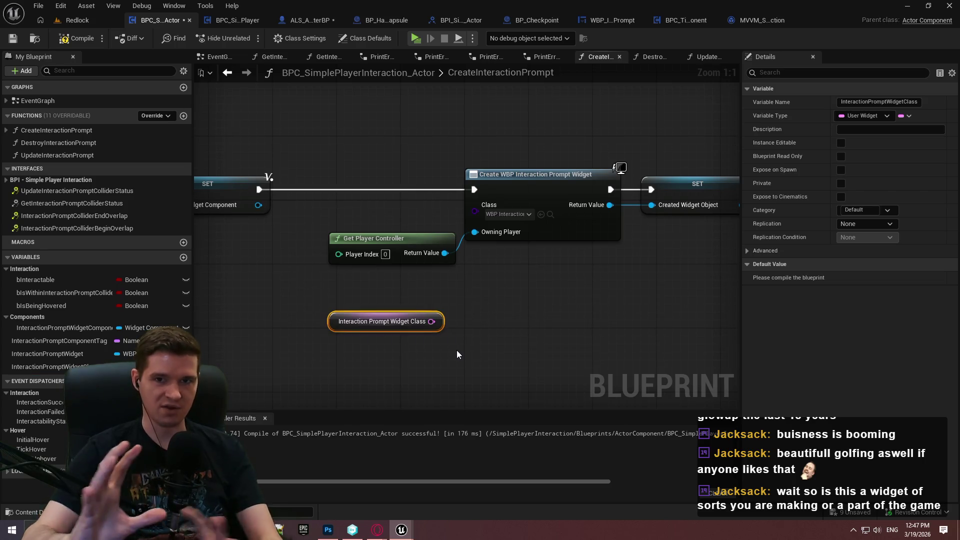
{"action": "left_click", "coordinate": [460, 328]}
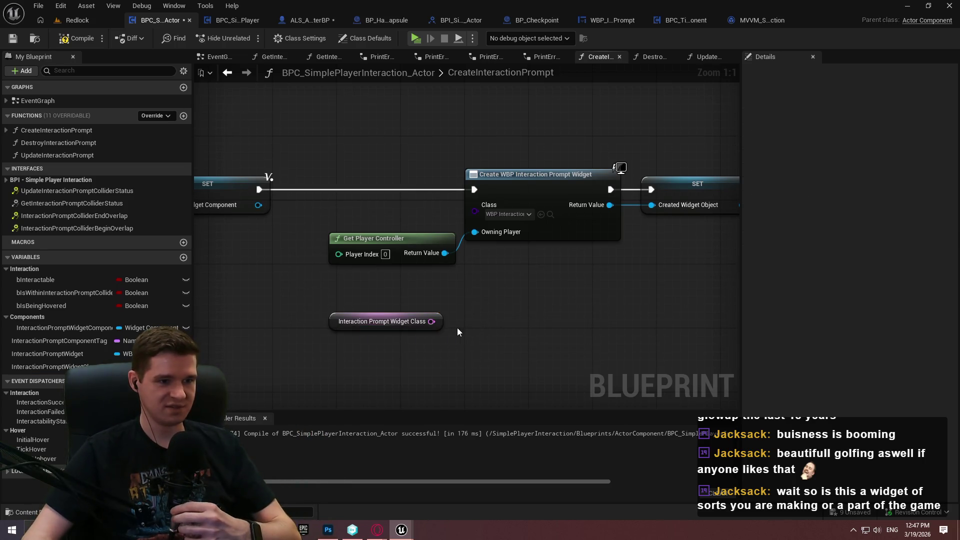
{"action": "left_click_drag", "start_coordinate": [431, 321], "coordinate": [502, 310]}
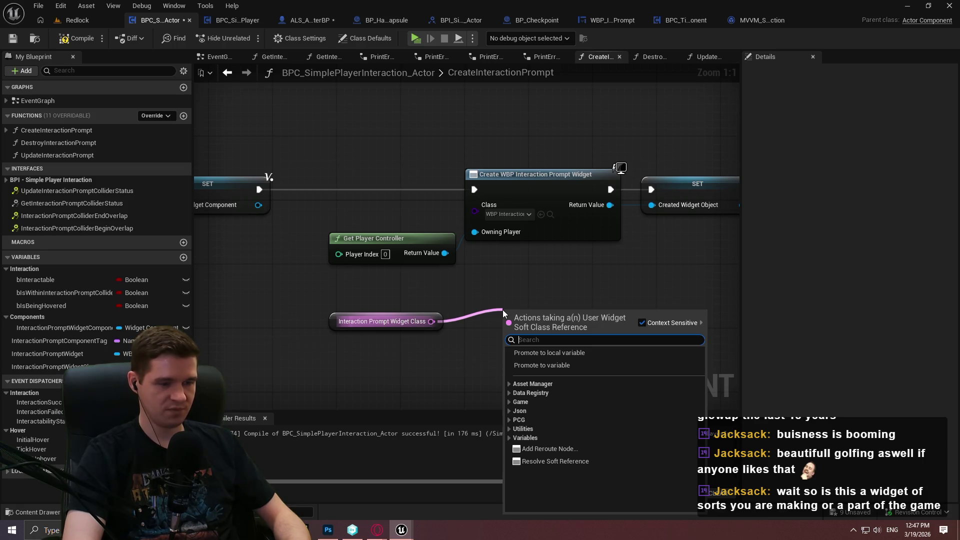
{"action": "type", "text": "is valid"}
{"action": "key", "text": "Return"}
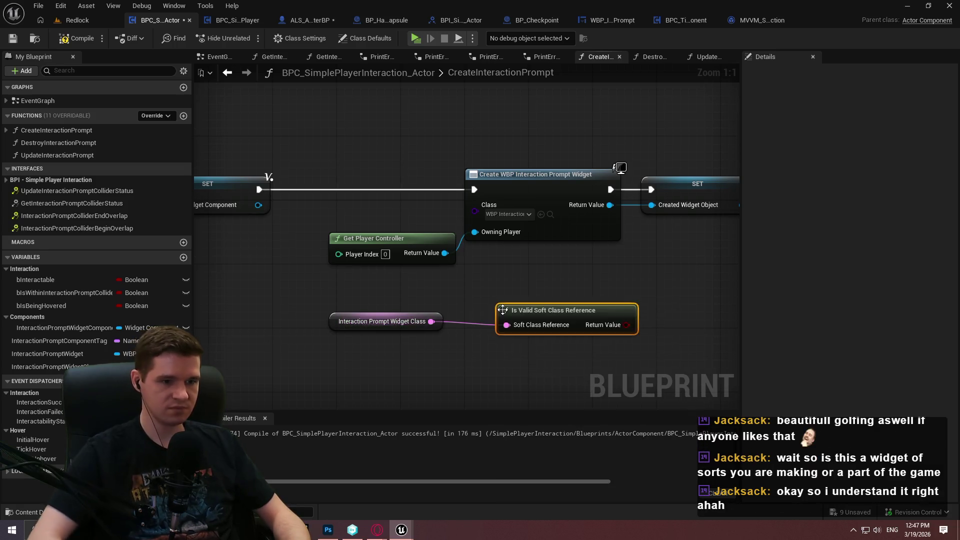
Step: Reposition the Is Valid node and place a Branch node after the validity check
{"action": "left_click_drag", "start_coordinate": [659, 310], "coordinate": [589, 303]}
{"action": "left_click_drag", "start_coordinate": [510, 329], "coordinate": [452, 332]}
{"action": "left_click", "coordinate": [592, 286]}
{"action": "scroll", "coordinate": [679, 257], "scroll_direction": "down", "scroll_amount": 5}
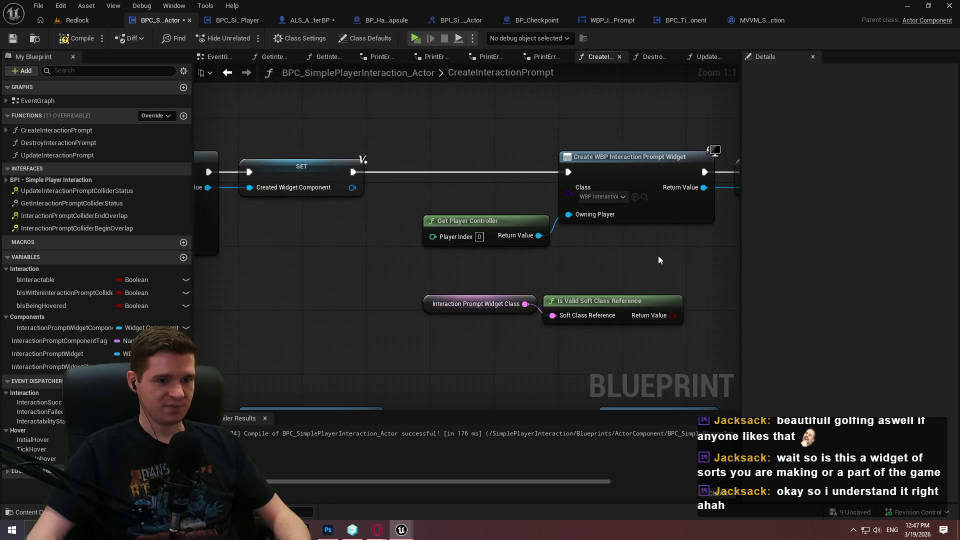
{"action": "mouse_move", "coordinate": [592, 269]}
{"action": "left_mouse_down"}
{"action": "mouse_move", "coordinate": [649, 236]}
{"action": "mouse_move", "coordinate": [297, 173]}
{"action": "left_mouse_up"}
{"action": "scroll", "coordinate": [697, 241], "scroll_direction": "down", "scroll_amount": 1}
{"action": "scroll", "coordinate": [298, 199], "scroll_direction": "up", "scroll_amount": 2}
{"action": "scroll", "coordinate": [298, 203], "scroll_direction": "up", "scroll_amount": 1}
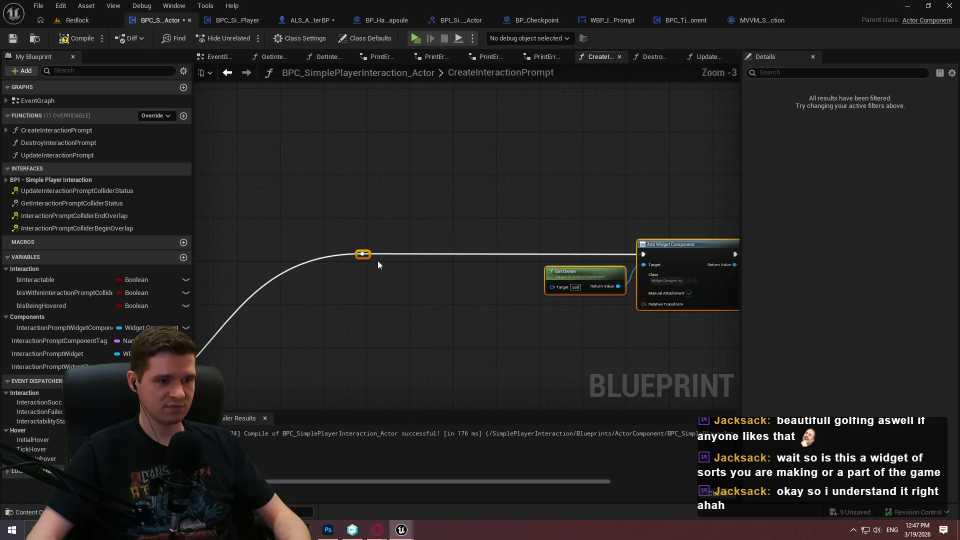
{"action": "mouse_move", "coordinate": [368, 254]}
{"action": "left_mouse_down"}
{"action": "mouse_move", "coordinate": [369, 210]}
{"action": "mouse_move", "coordinate": [493, 279]}
{"action": "mouse_move", "coordinate": [411, 285]}
{"action": "mouse_move", "coordinate": [469, 256]}
{"action": "left_mouse_up"}
{"action": "scroll", "coordinate": [469, 256], "scroll_direction": "up", "scroll_amount": 2}
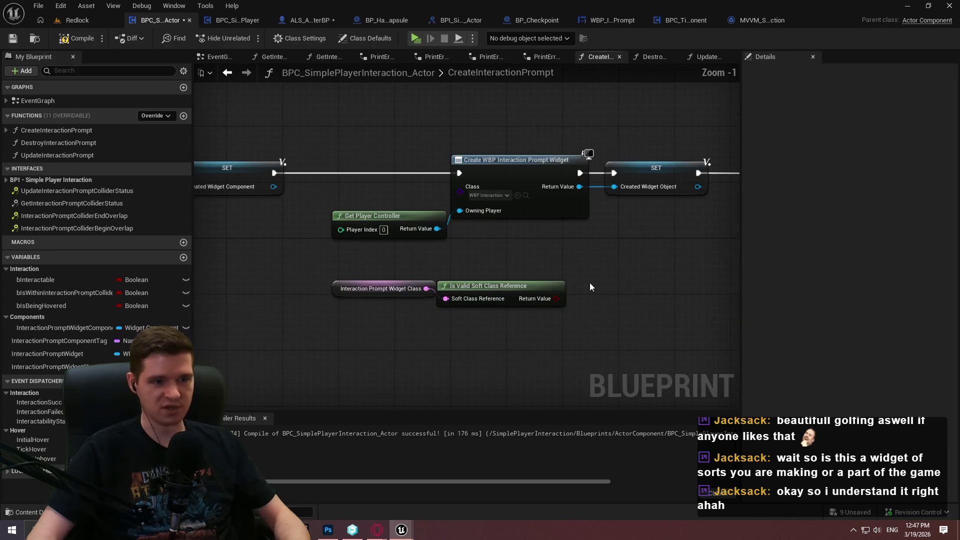
{"action": "left_click_drag", "start_coordinate": [478, 287], "coordinate": [485, 287]}
{"action": "left_click_drag", "start_coordinate": [572, 244], "coordinate": [504, 273]}
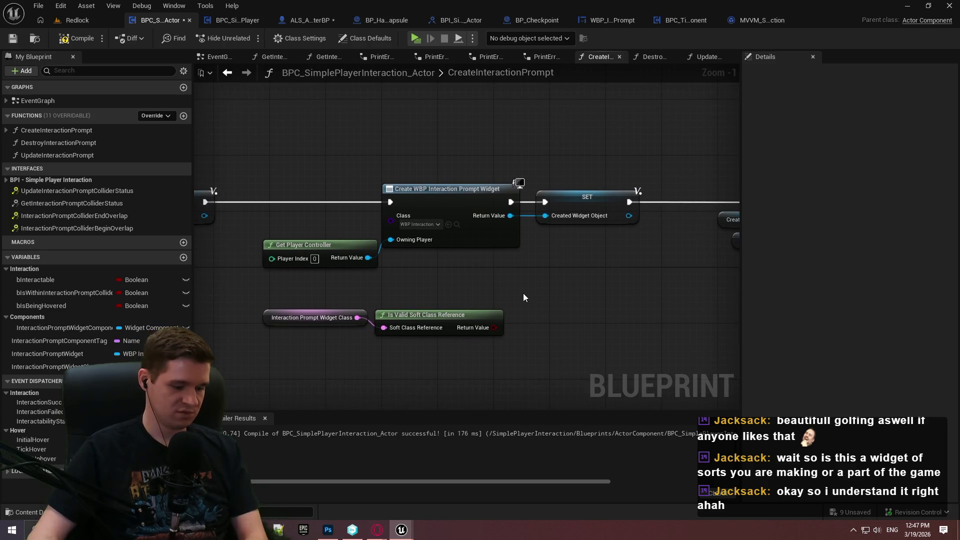
{"action": "left_click", "coordinate": [528, 284]}
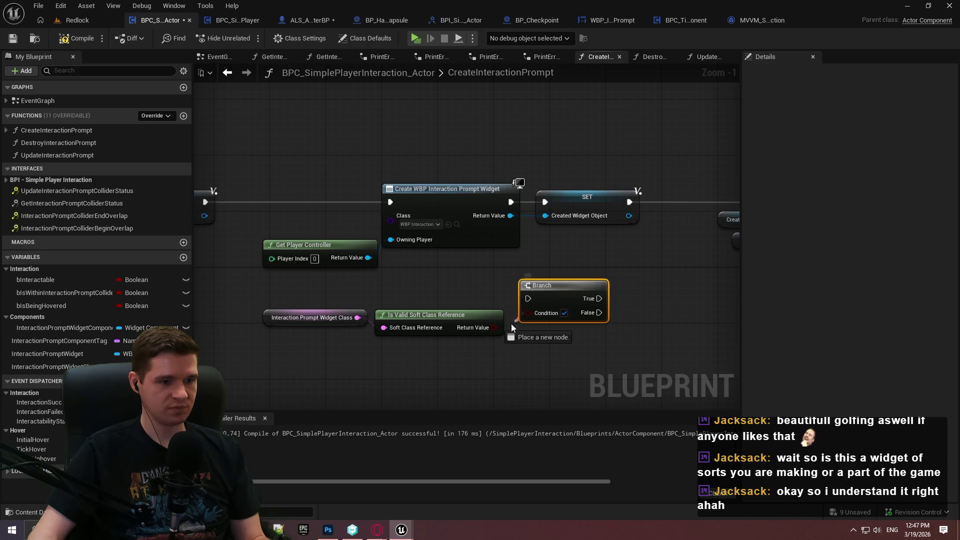
Step: Wire Is Valid into the Branch condition and SET's exec into the Branch, shifting the creation nodes aside
{"action": "mouse_move", "coordinate": [513, 329]}
{"action": "left_mouse_down"}
{"action": "mouse_move", "coordinate": [529, 313]}
{"action": "mouse_move", "coordinate": [246, 194]}
{"action": "mouse_move", "coordinate": [206, 205]}
{"action": "mouse_move", "coordinate": [566, 298]}
{"action": "left_mouse_up"}
{"action": "left_click", "coordinate": [264, 197]}
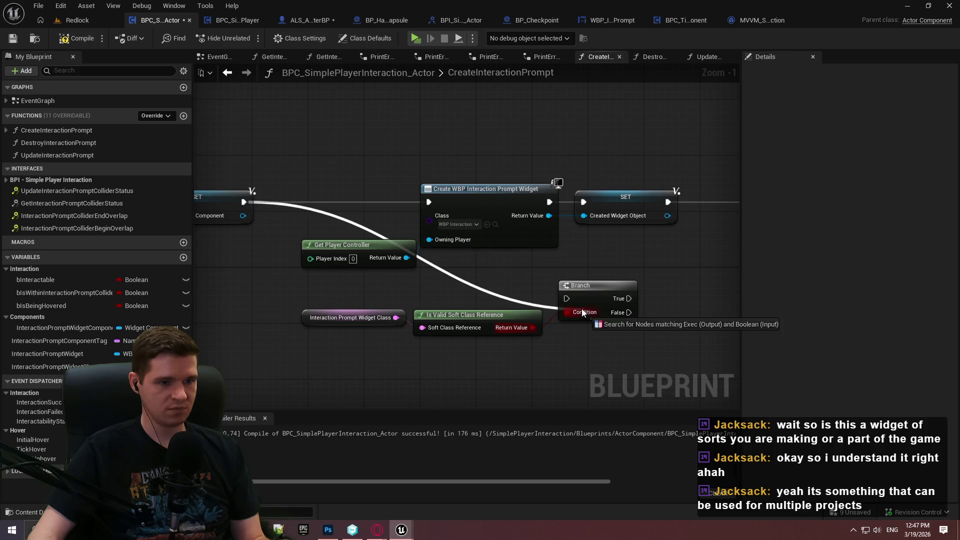
{"action": "scroll", "coordinate": [674, 271], "scroll_direction": "down", "scroll_amount": 1}
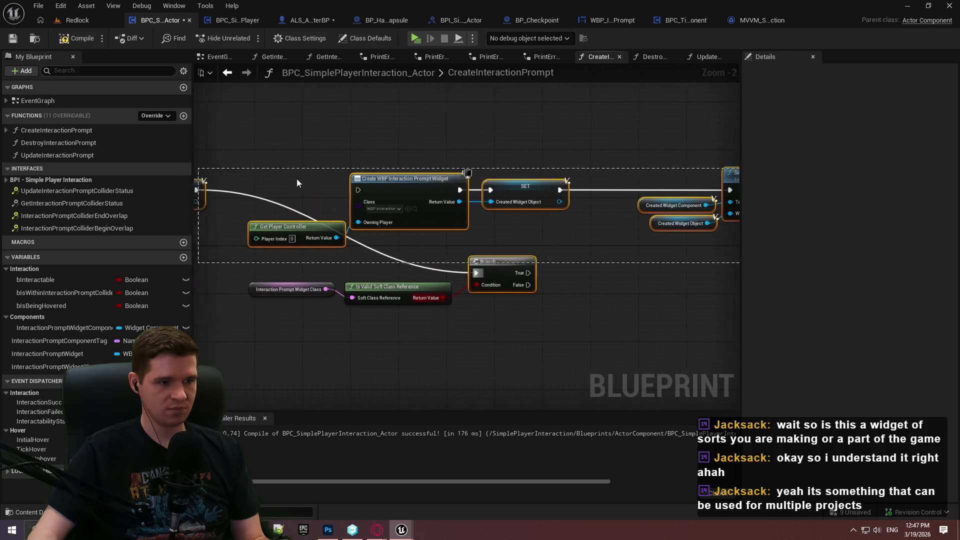
{"action": "mouse_move", "coordinate": [300, 154]}
{"action": "left_mouse_down"}
{"action": "mouse_move", "coordinate": [622, 225]}
{"action": "mouse_move", "coordinate": [626, 238]}
{"action": "left_mouse_up"}
{"action": "mouse_move", "coordinate": [620, 175]}
{"action": "left_mouse_down"}
{"action": "mouse_move", "coordinate": [685, 136]}
{"action": "mouse_move", "coordinate": [656, 166]}
{"action": "mouse_move", "coordinate": [600, 189]}
{"action": "mouse_move", "coordinate": [673, 331]}
{"action": "left_mouse_up"}
{"action": "left_click", "coordinate": [600, 189]}
Step: Line up the Branch, getter and Is Valid nodes, then compile and save the blueprint
{"action": "mouse_move", "coordinate": [515, 284]}
{"action": "left_mouse_down"}
{"action": "mouse_move", "coordinate": [551, 190]}
{"action": "mouse_move", "coordinate": [556, 201]}
{"action": "left_mouse_up"}
{"action": "mouse_move", "coordinate": [300, 266]}
{"action": "left_mouse_down"}
{"action": "mouse_move", "coordinate": [465, 330]}
{"action": "mouse_move", "coordinate": [480, 229]}
{"action": "mouse_move", "coordinate": [281, 316]}
{"action": "left_mouse_up"}
{"action": "scroll", "coordinate": [619, 262], "scroll_direction": "up", "scroll_amount": 1}
{"action": "mouse_move", "coordinate": [619, 262]}
{"action": "left_mouse_down"}
{"action": "mouse_move", "coordinate": [486, 285]}
{"action": "mouse_move", "coordinate": [636, 293]}
{"action": "mouse_move", "coordinate": [651, 308]}
{"action": "mouse_move", "coordinate": [489, 296]}
{"action": "left_mouse_up"}
{"action": "left_click", "coordinate": [71, 39]}
{"action": "key", "text": "ctrl+s"}
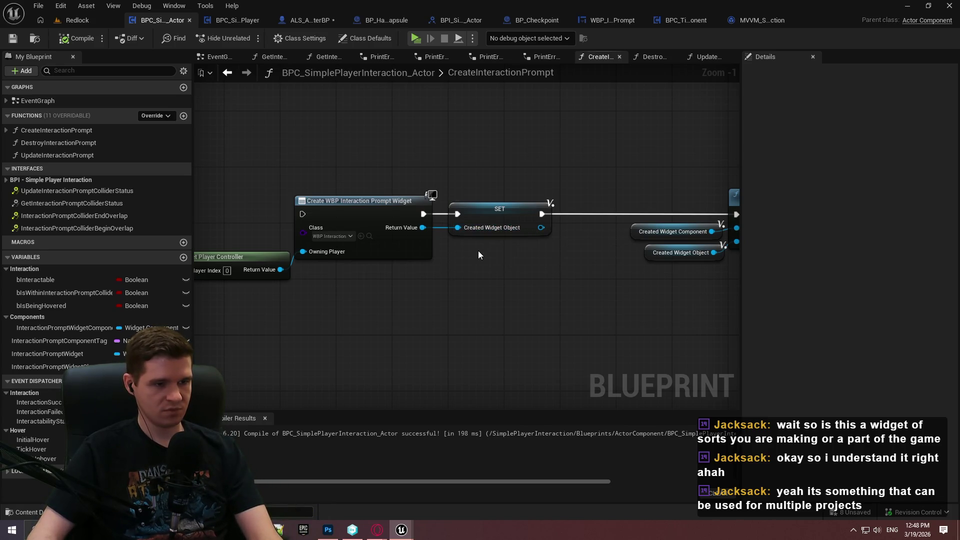
{"action": "mouse_move", "coordinate": [464, 244]}
{"action": "left_mouse_down"}
{"action": "mouse_move", "coordinate": [850, 244]}
{"action": "mouse_move", "coordinate": [358, 249]}
{"action": "mouse_move", "coordinate": [548, 200]}
{"action": "left_mouse_up"}
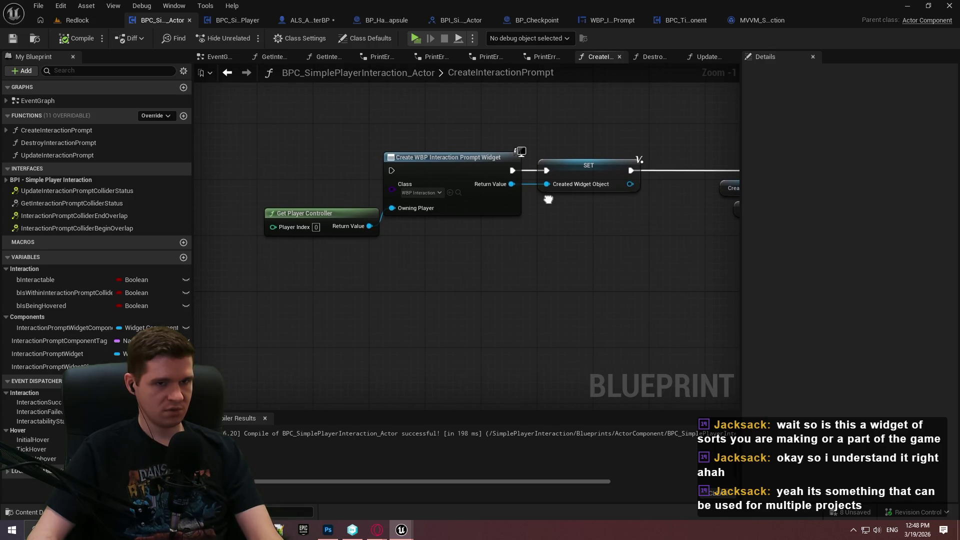
Step: Set WBP_InteractionPrompt's Viewmodel Creation Type to Create Instance and recompile/save it
{"action": "left_click", "coordinate": [590, 21]}
{"action": "left_click", "coordinate": [775, 129]}
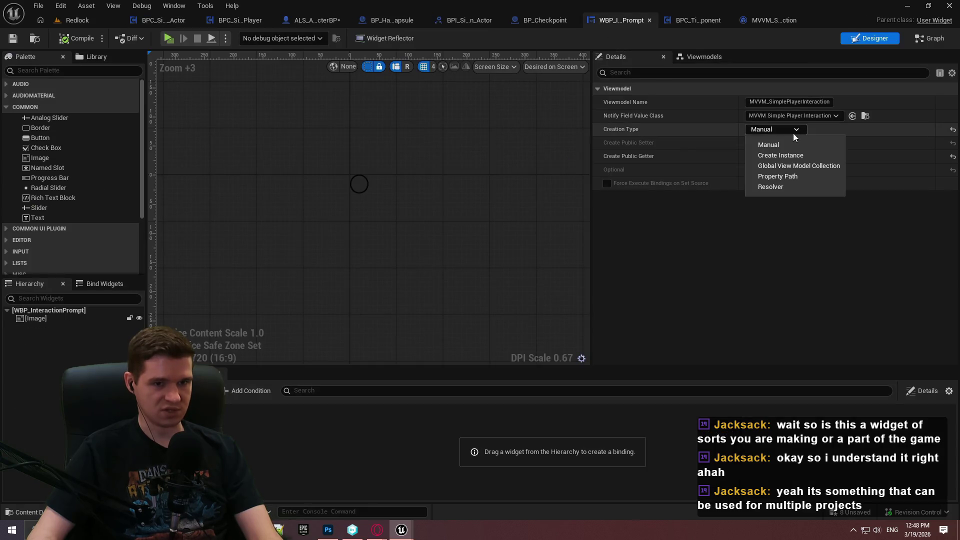
{"action": "left_click", "coordinate": [787, 155]}
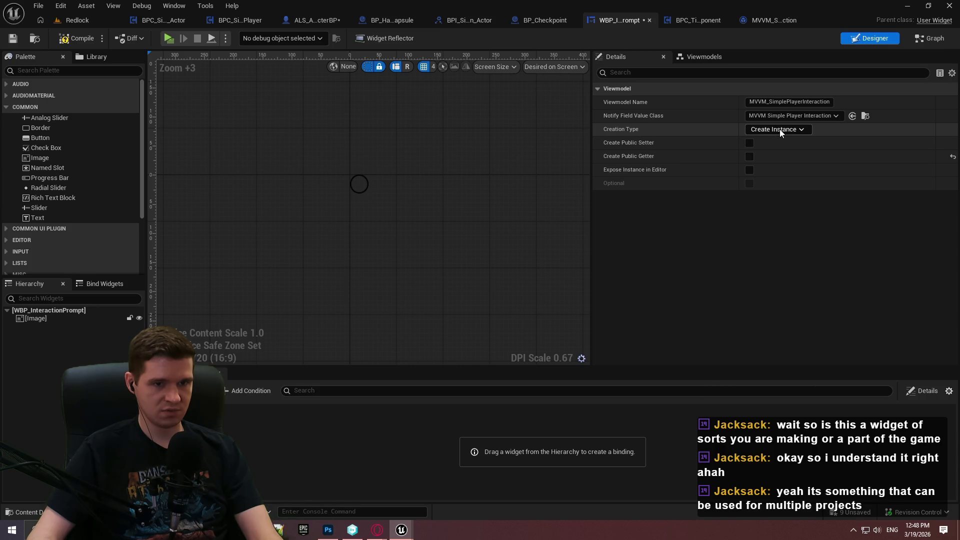
{"action": "left_click", "coordinate": [76, 38]}
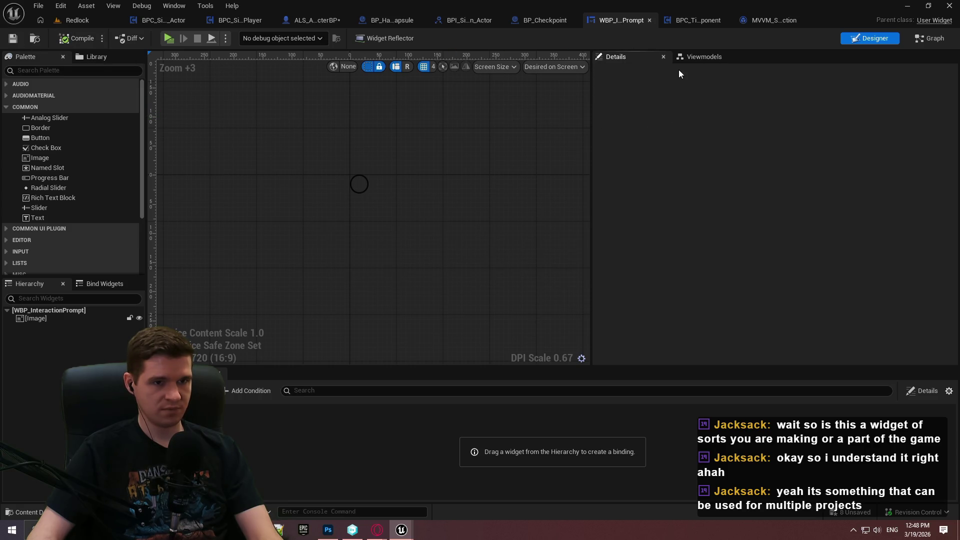
Step: Review the MVVM_SimplePlayerInteraction viewmodel properties, then switch to the ALS_AnimMan_CharacterBP InteractionGraph
{"action": "left_click", "coordinate": [700, 56]}
{"action": "left_click", "coordinate": [659, 95]}
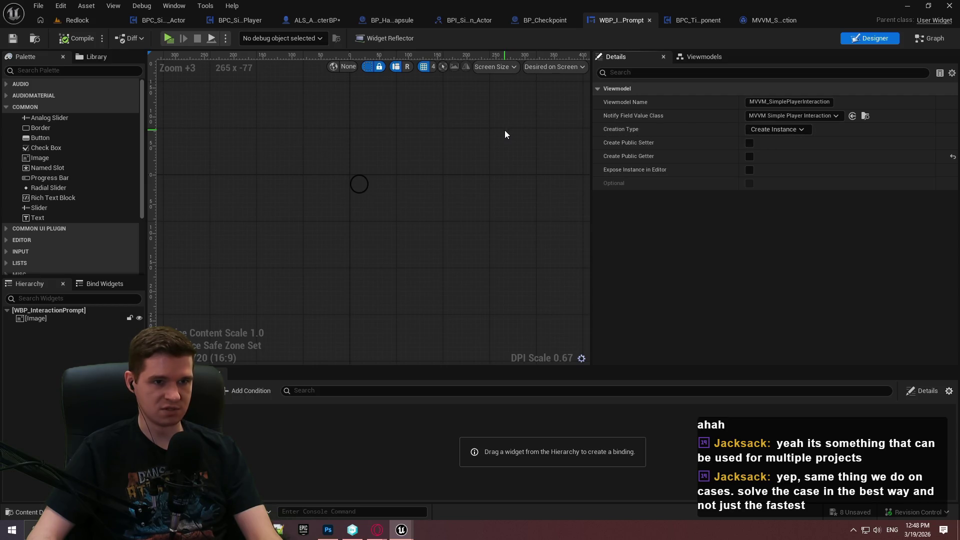
{"action": "left_click_drag", "start_coordinate": [579, 377], "coordinate": [587, 395]}
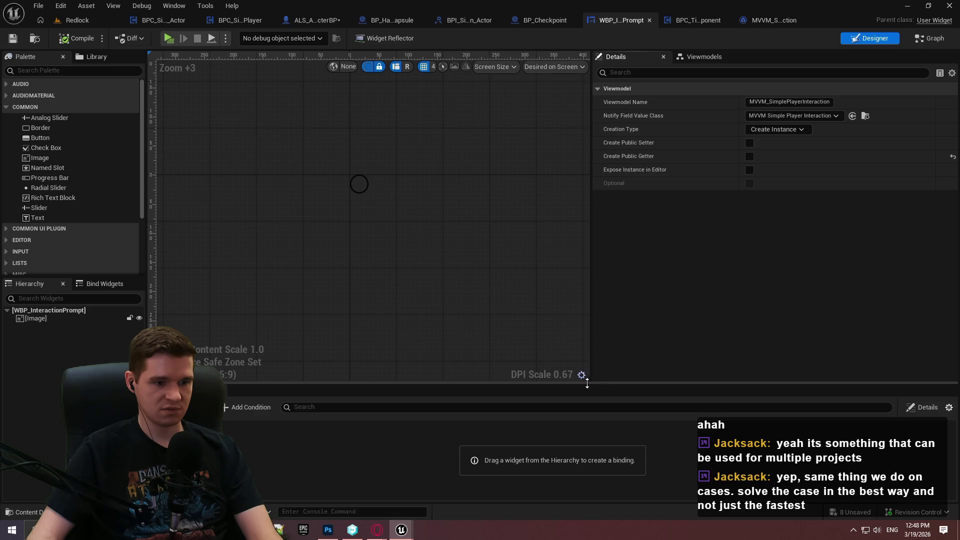
{"action": "left_click", "coordinate": [322, 21]}
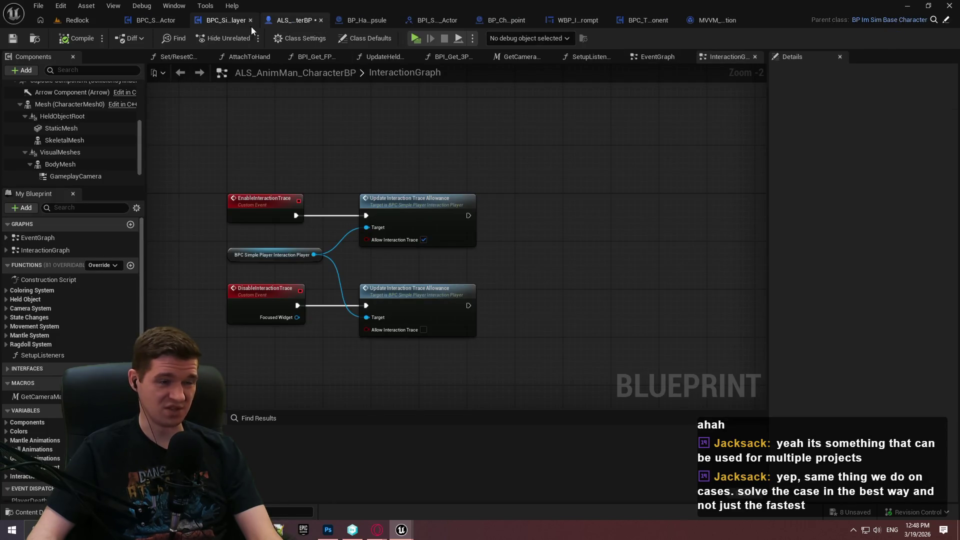
Step: Back in CreateInteractionPrompt, copy and paste a second InteractionPromptWidgetClass getter
{"action": "left_click", "coordinate": [208, 22]}
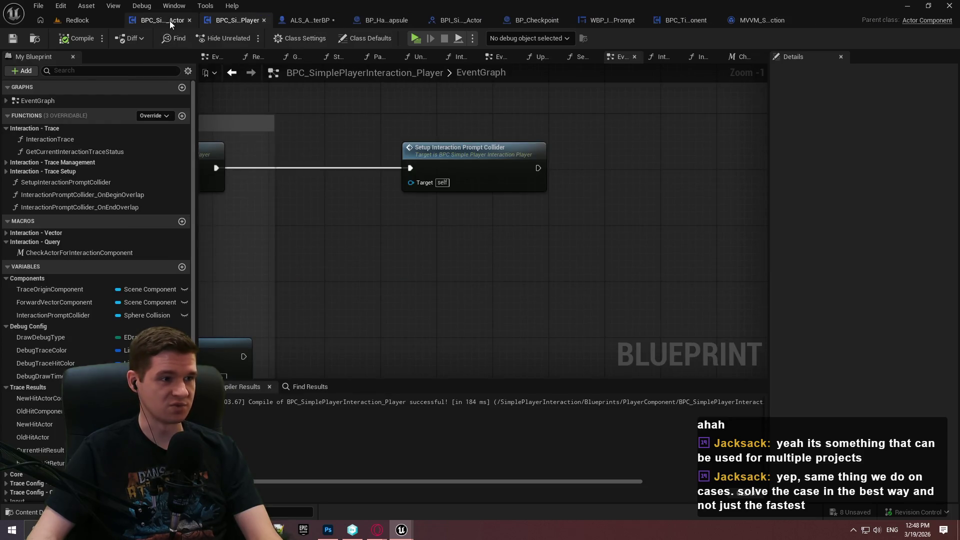
{"action": "left_click", "coordinate": [169, 20]}
{"action": "left_click_drag", "start_coordinate": [682, 268], "coordinate": [260, 260]}
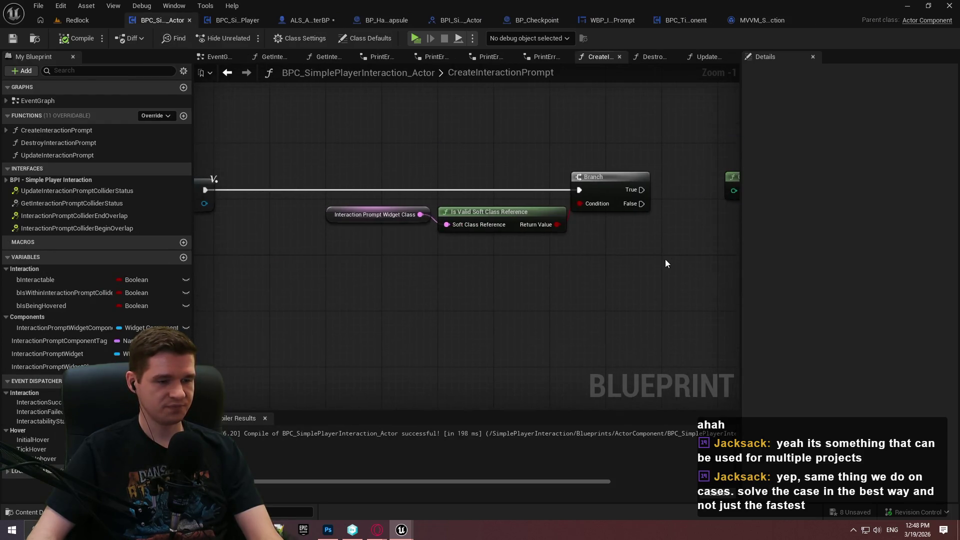
{"action": "left_click", "coordinate": [356, 220]}
{"action": "left_click_drag", "start_coordinate": [554, 267], "coordinate": [475, 278]}
{"action": "key", "text": "ctrl+c"}
{"action": "key", "text": "ctrl+v"}
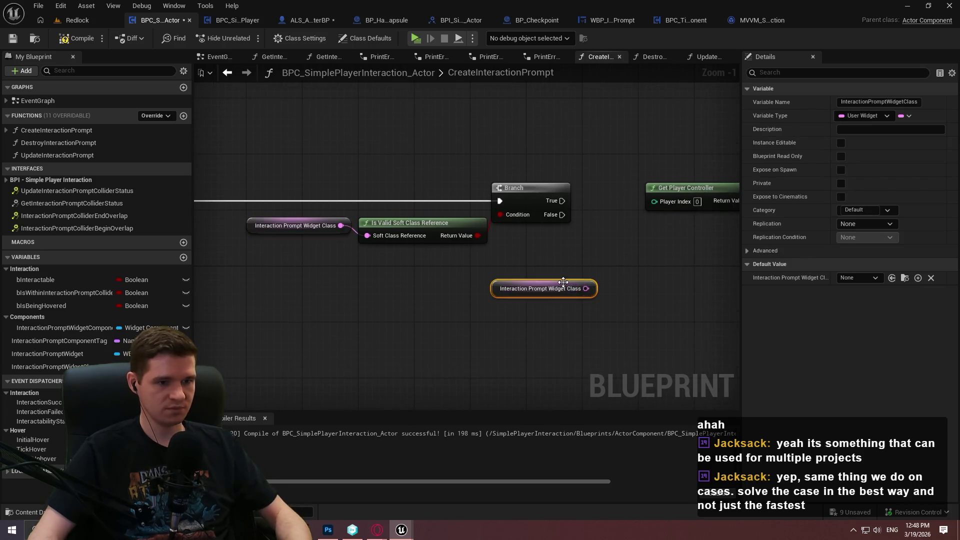
Step: Add Load Class Asset Blocking off the new getter and connect Branch True into it
{"action": "left_click_drag", "start_coordinate": [586, 289], "coordinate": [628, 286]}
{"action": "type", "text": "load"}
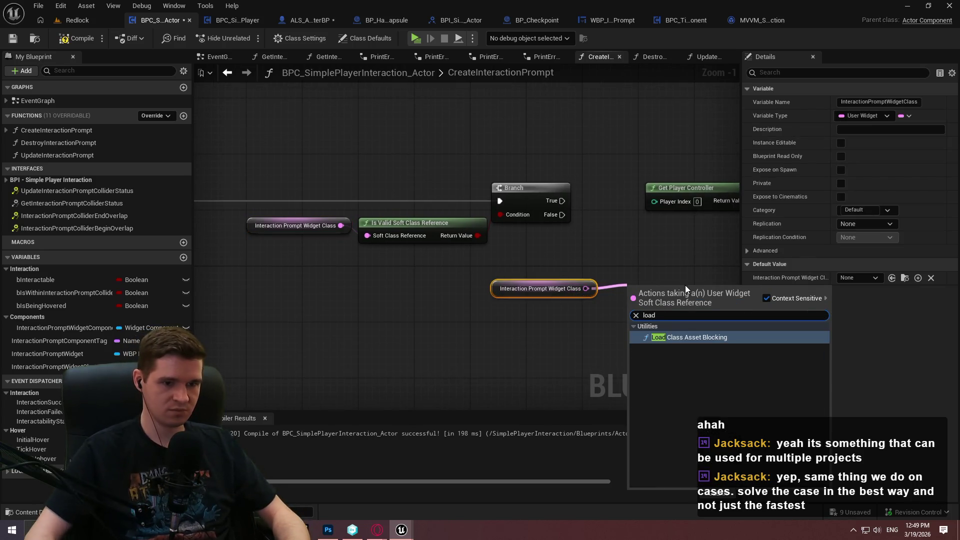
{"action": "left_click", "coordinate": [710, 337]}
{"action": "left_click_drag", "start_coordinate": [710, 337], "coordinate": [553, 329]}
{"action": "mouse_move", "coordinate": [475, 291]}
{"action": "left_mouse_down"}
{"action": "mouse_move", "coordinate": [405, 165]}
{"action": "mouse_move", "coordinate": [405, 193]}
{"action": "left_mouse_up"}
Step: Rearrange the load node, getter and widget creation nodes to open space on the True path
{"action": "left_click_drag", "start_coordinate": [594, 257], "coordinate": [478, 267]}
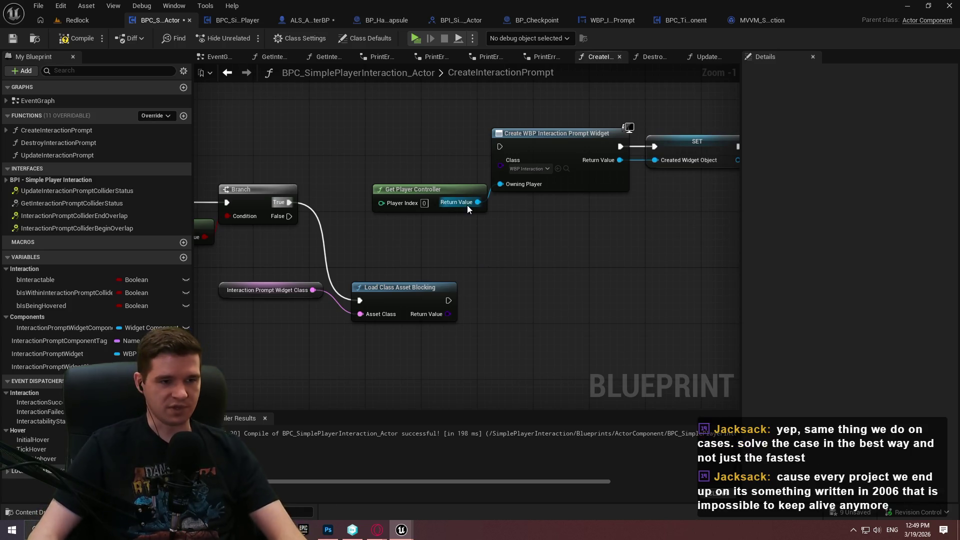
{"action": "left_click_drag", "start_coordinate": [408, 288], "coordinate": [443, 225]}
{"action": "scroll", "coordinate": [649, 223], "scroll_direction": "down", "scroll_amount": 2}
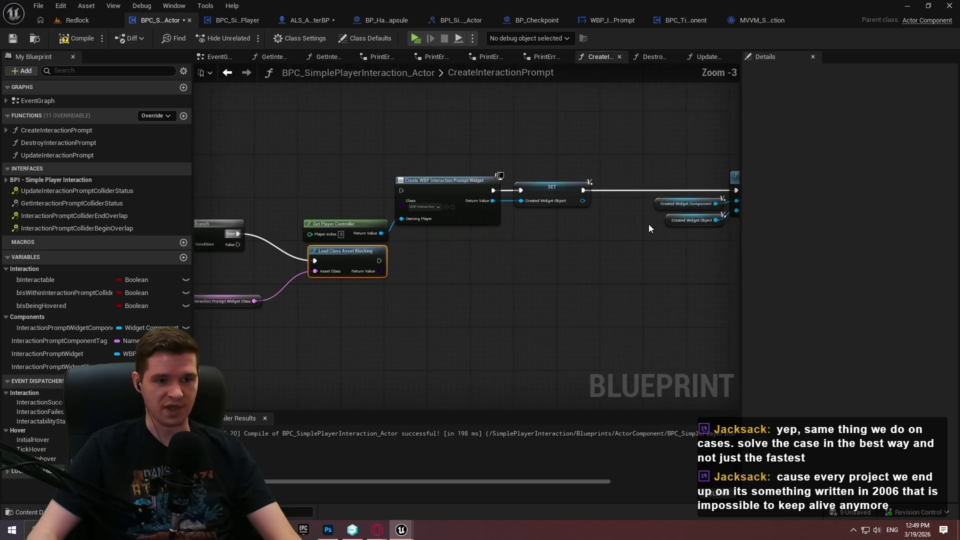
{"action": "mouse_move", "coordinate": [658, 235]}
{"action": "left_mouse_down"}
{"action": "mouse_move", "coordinate": [215, 158]}
{"action": "mouse_move", "coordinate": [622, 265]}
{"action": "mouse_move", "coordinate": [688, 301]}
{"action": "left_mouse_up"}
{"action": "mouse_move", "coordinate": [468, 292]}
{"action": "left_mouse_down"}
{"action": "mouse_move", "coordinate": [481, 264]}
{"action": "mouse_move", "coordinate": [524, 265]}
{"action": "left_mouse_up"}
{"action": "left_click", "coordinate": [390, 319]}
{"action": "left_click_drag", "start_coordinate": [381, 330], "coordinate": [470, 280]}
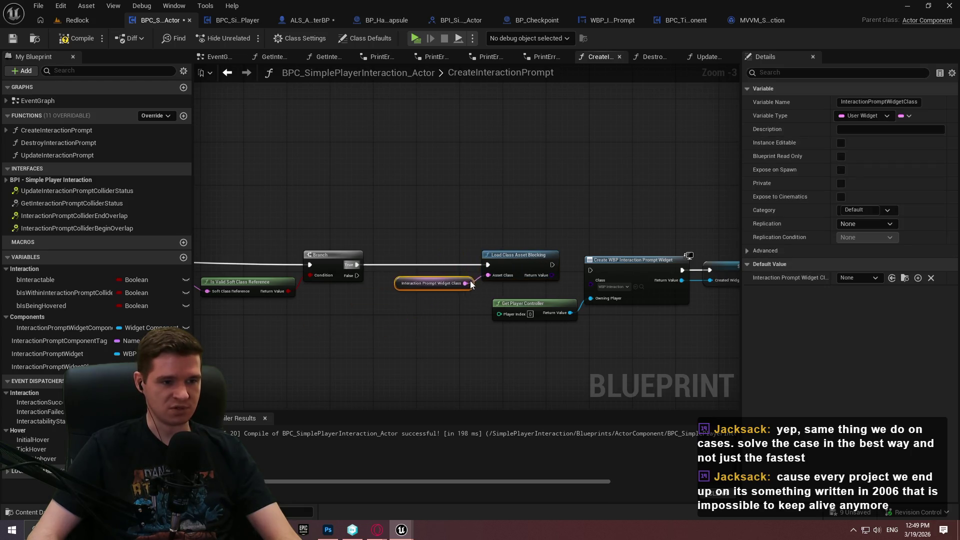
{"action": "left_click", "coordinate": [471, 311]}
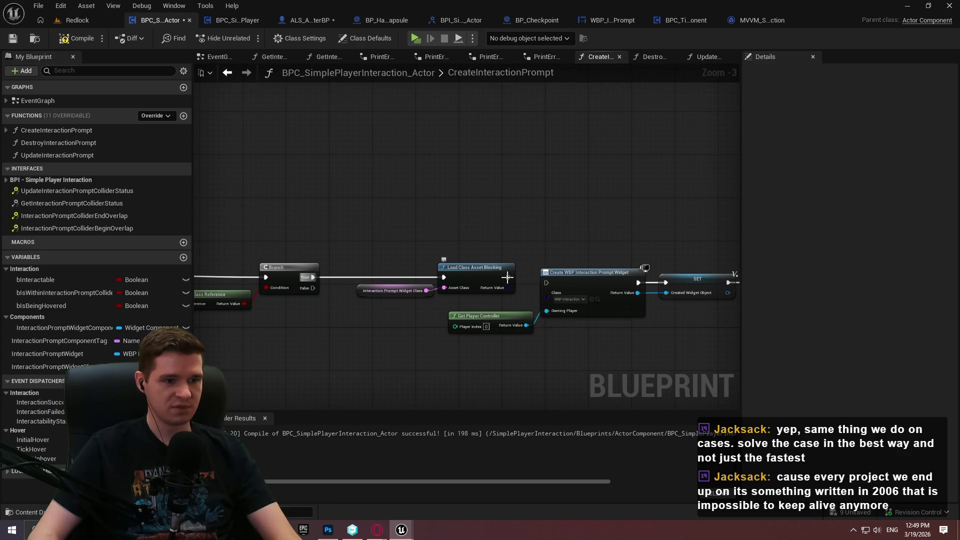
{"action": "mouse_move", "coordinate": [698, 335]}
{"action": "left_mouse_down"}
{"action": "mouse_move", "coordinate": [343, 221]}
{"action": "mouse_move", "coordinate": [314, 221]}
{"action": "left_mouse_up"}
{"action": "mouse_move", "coordinate": [365, 246]}
{"action": "left_mouse_down"}
{"action": "mouse_move", "coordinate": [424, 241]}
{"action": "mouse_move", "coordinate": [408, 242]}
{"action": "left_mouse_up"}
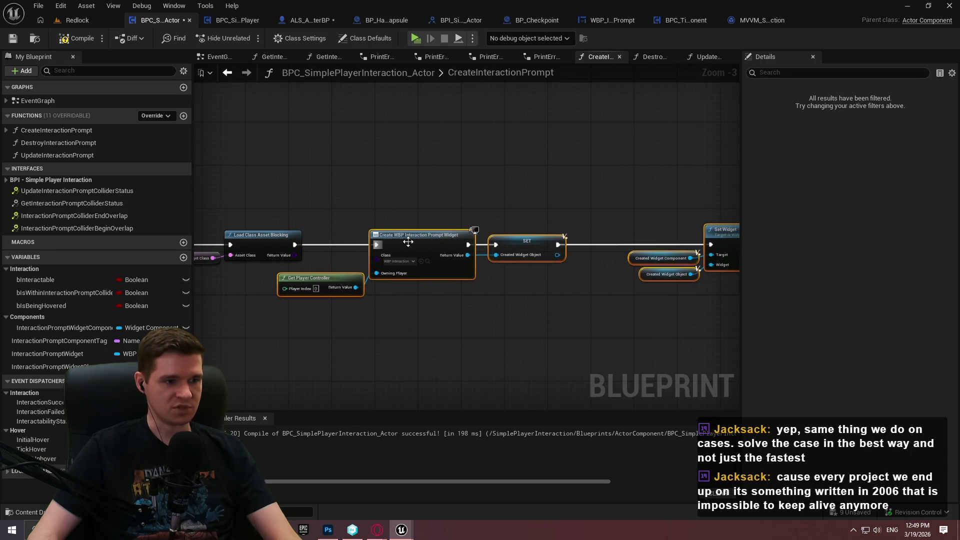
{"action": "scroll", "coordinate": [408, 241], "scroll_direction": "up", "scroll_amount": 3}
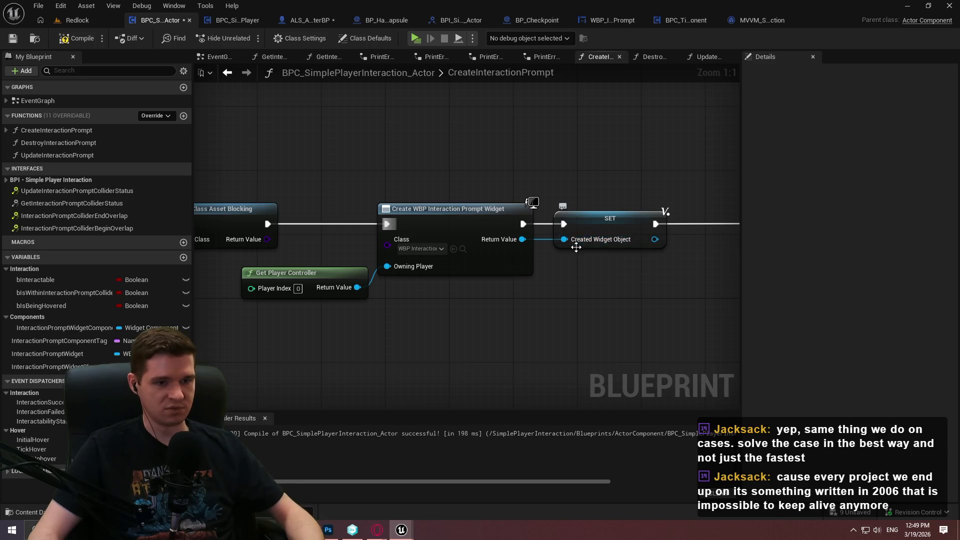
{"action": "left_click", "coordinate": [596, 233]}
Step: Retype Created Widget Object as a User Widget object reference and compile to find errors
{"action": "left_click", "coordinate": [869, 115]}
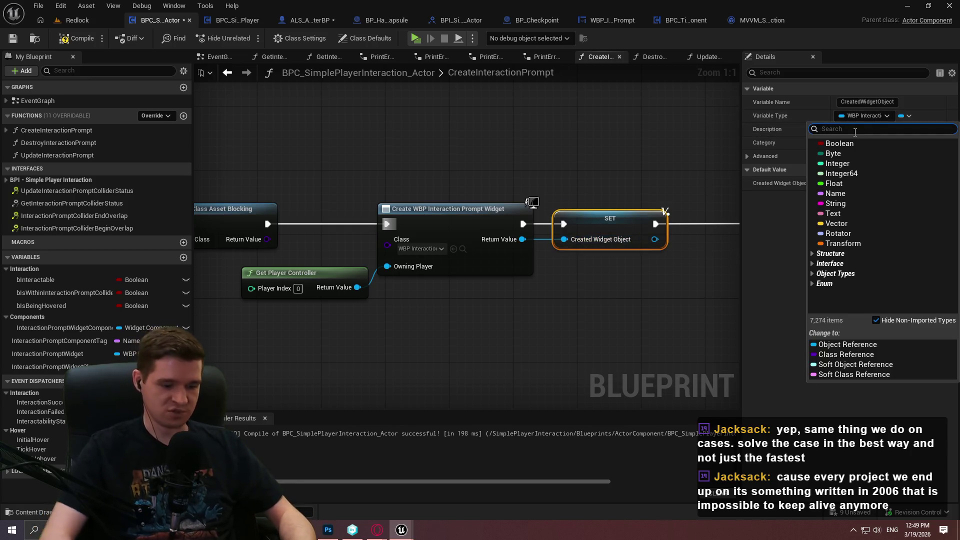
{"action": "type", "text": "user widge"}
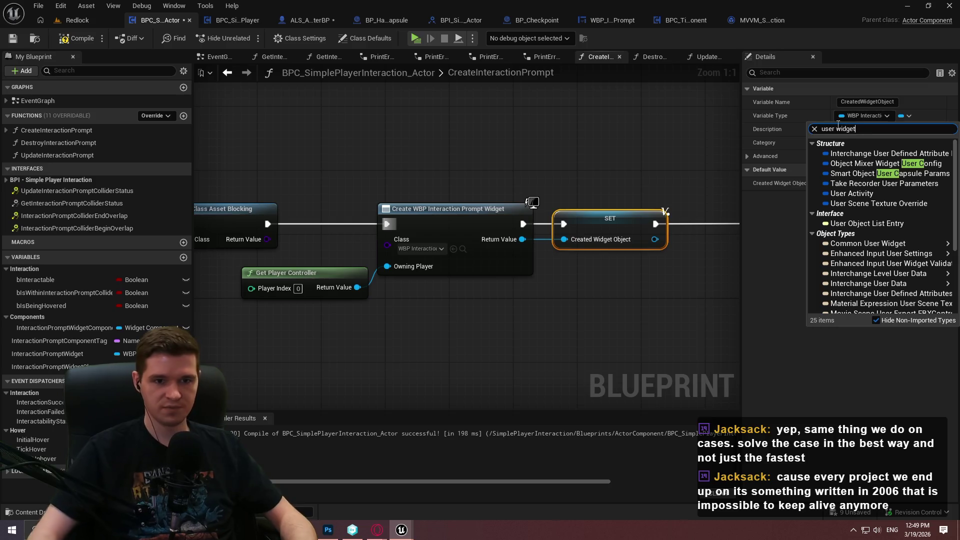
{"action": "type", "text": "t"}
{"action": "mouse_move", "coordinate": [858, 194]}
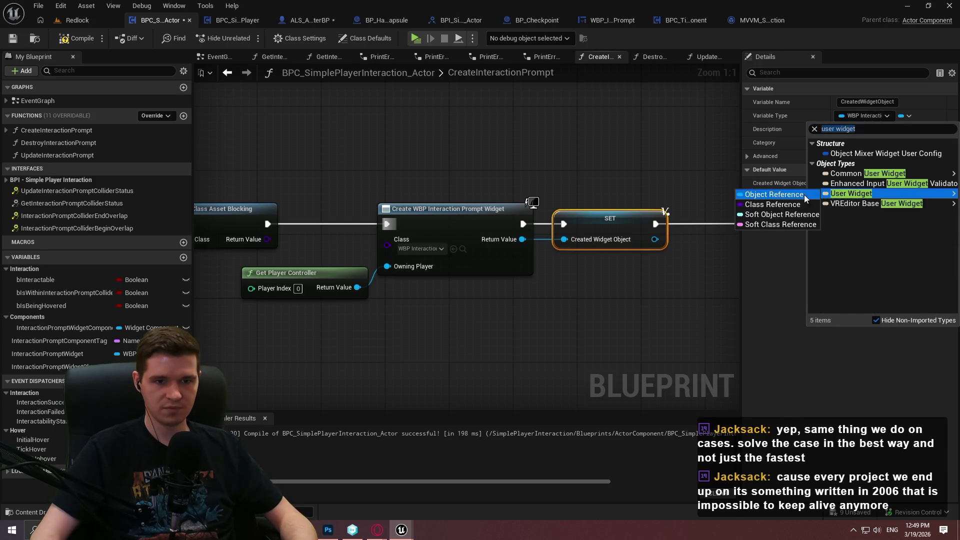
{"action": "left_click", "coordinate": [804, 194]}
{"action": "left_click", "coordinate": [514, 282]}
{"action": "left_click", "coordinate": [74, 44]}
{"action": "left_click", "coordinate": [292, 432]}
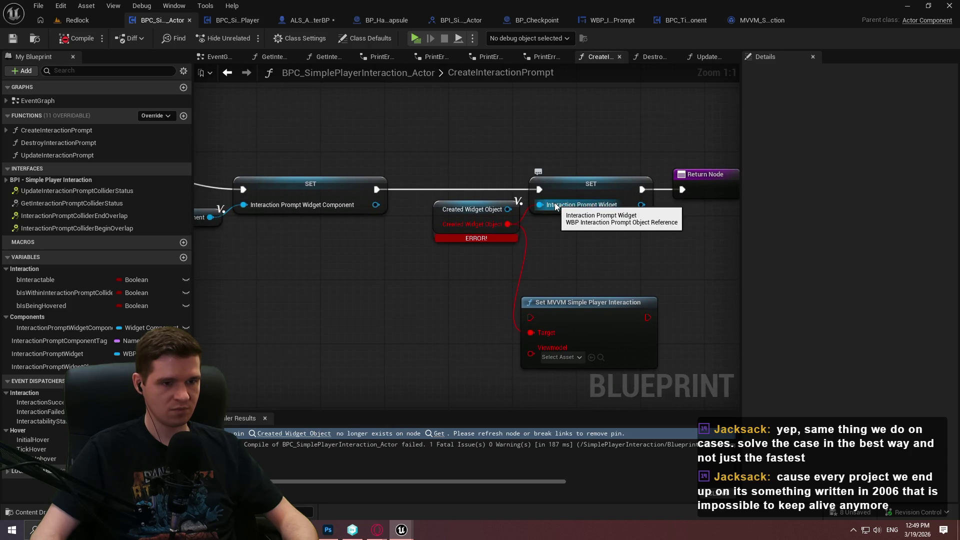
Step: Retype the InteractionPromptWidget variable as a User Widget object reference
{"action": "left_click", "coordinate": [558, 206]}
{"action": "left_click", "coordinate": [879, 115]}
{"action": "type", "text": "user"}
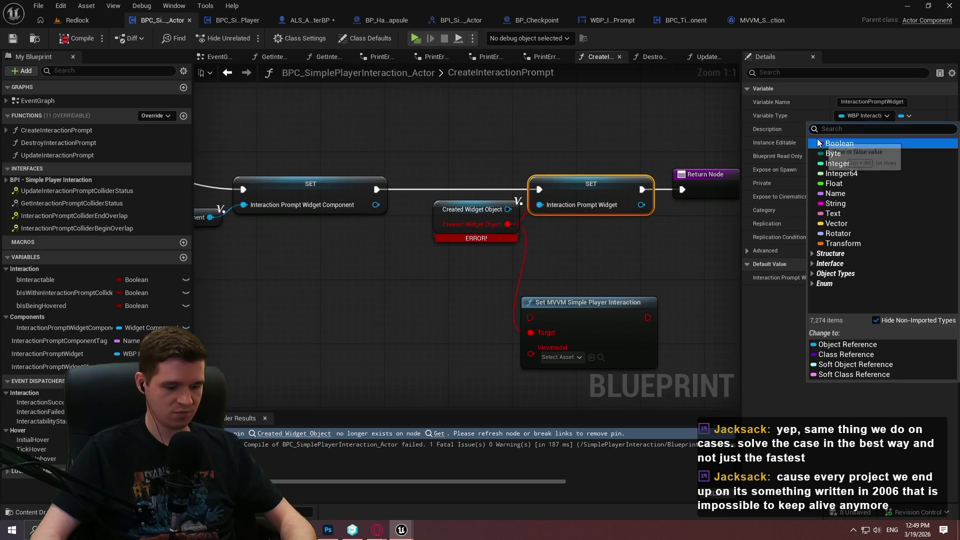
{"action": "scroll", "coordinate": [846, 279], "scroll_direction": "down", "scroll_amount": 2}
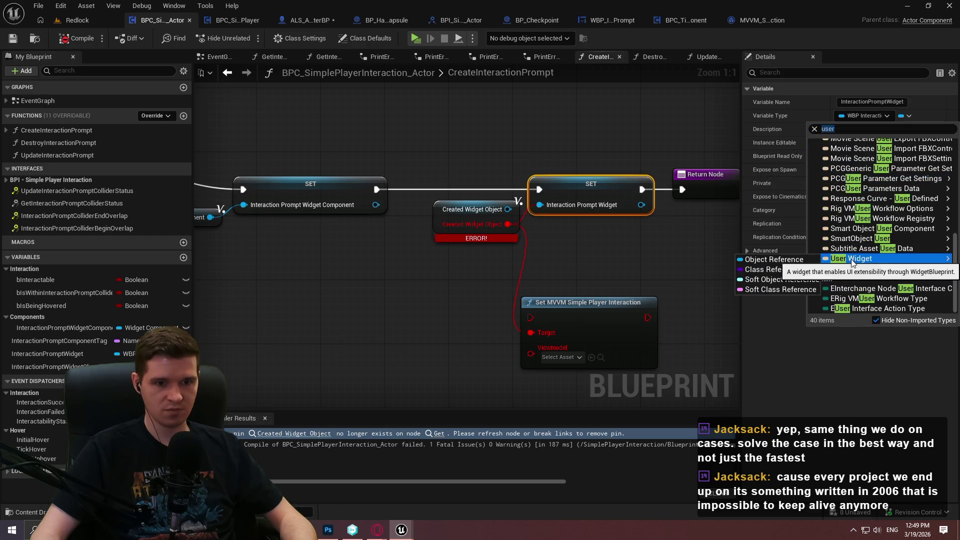
{"action": "left_click", "coordinate": [783, 260]}
{"action": "left_click", "coordinate": [496, 283]}
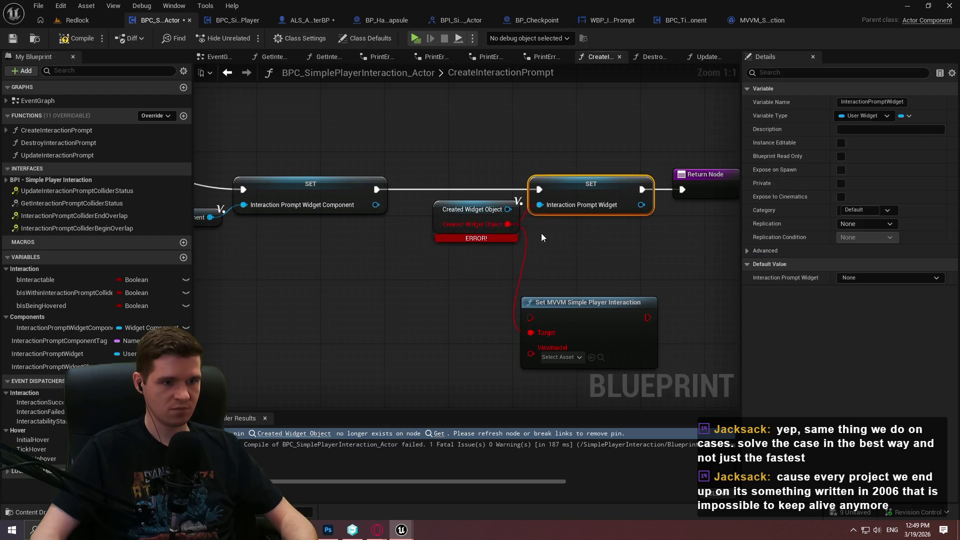
Step: Feed Created Widget Object into the prompt widget setter, recompile, and delete the MVVM setter node
{"action": "left_click_drag", "start_coordinate": [508, 209], "coordinate": [539, 205]}
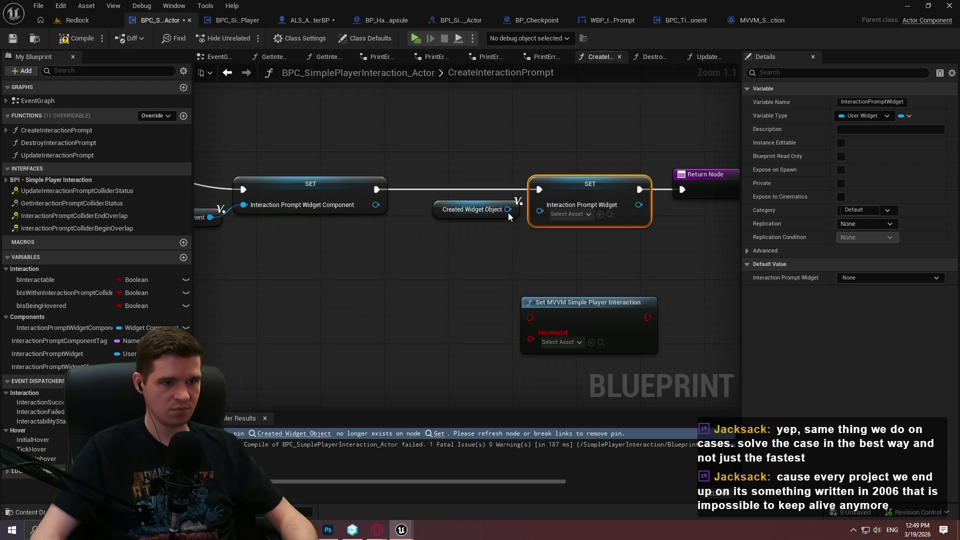
{"action": "left_click", "coordinate": [563, 220]}
{"action": "left_click", "coordinate": [77, 38]}
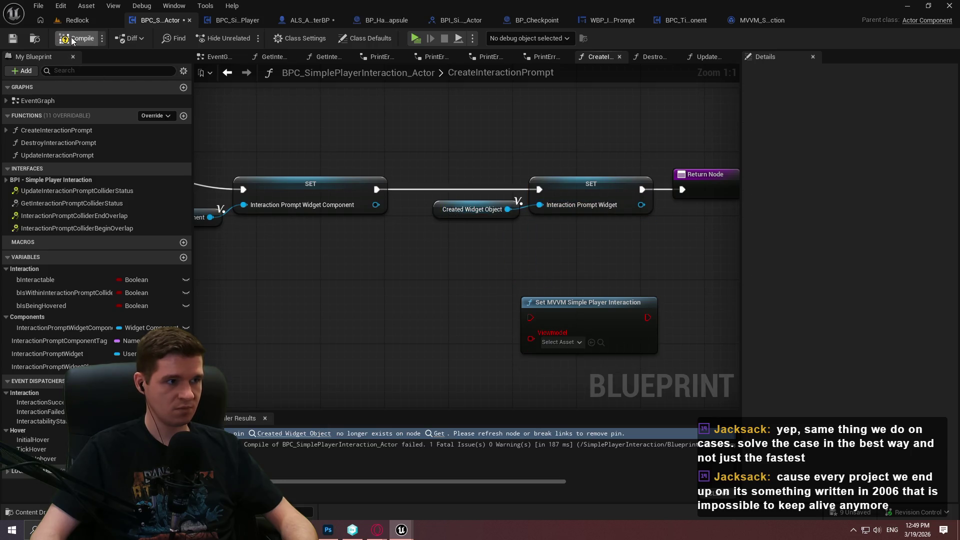
{"action": "left_click", "coordinate": [598, 316]}
{"action": "key", "text": "Delete"}
Step: Search for a 'crea' node from the Load Class Asset Blocking loaded class output
{"action": "scroll", "coordinate": [619, 284], "scroll_direction": "down", "scroll_amount": 4}
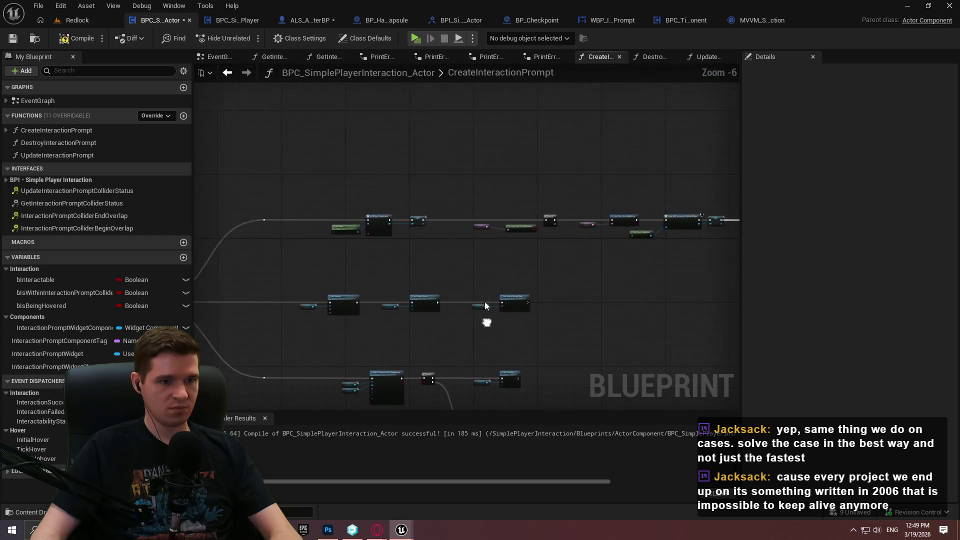
{"action": "scroll", "coordinate": [655, 254], "scroll_direction": "up", "scroll_amount": 2}
{"action": "mouse_move", "coordinate": [407, 253]}
{"action": "left_mouse_down"}
{"action": "mouse_move", "coordinate": [512, 263]}
{"action": "mouse_move", "coordinate": [527, 295]}
{"action": "mouse_move", "coordinate": [483, 308]}
{"action": "left_mouse_up"}
{"action": "scroll", "coordinate": [527, 295], "scroll_direction": "up", "scroll_amount": 2}
{"action": "key", "text": "Escape"}
{"action": "mouse_move", "coordinate": [499, 247]}
{"action": "left_mouse_down"}
{"action": "mouse_move", "coordinate": [369, 248]}
{"action": "mouse_move", "coordinate": [435, 132]}
{"action": "left_mouse_up"}
{"action": "key", "text": "Escape"}
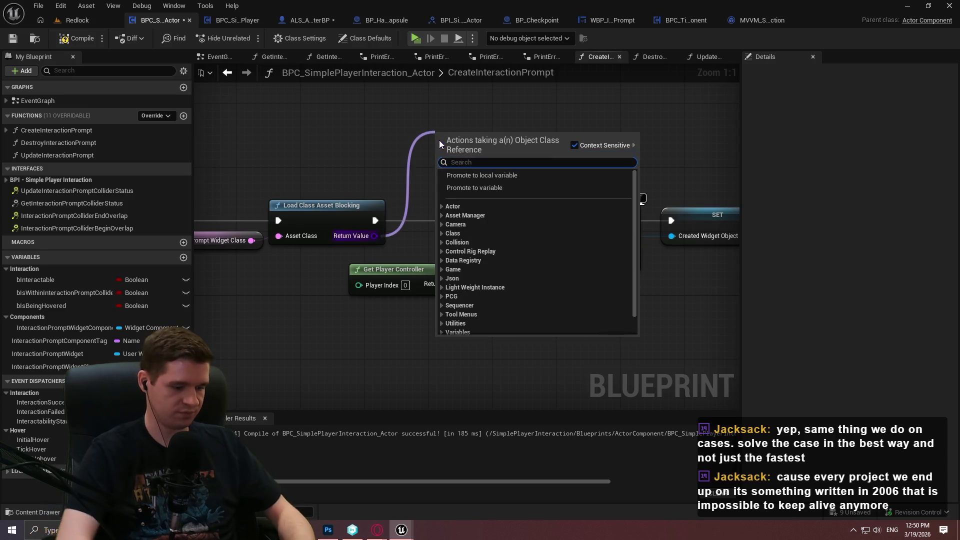
{"action": "type", "text": "crea"}
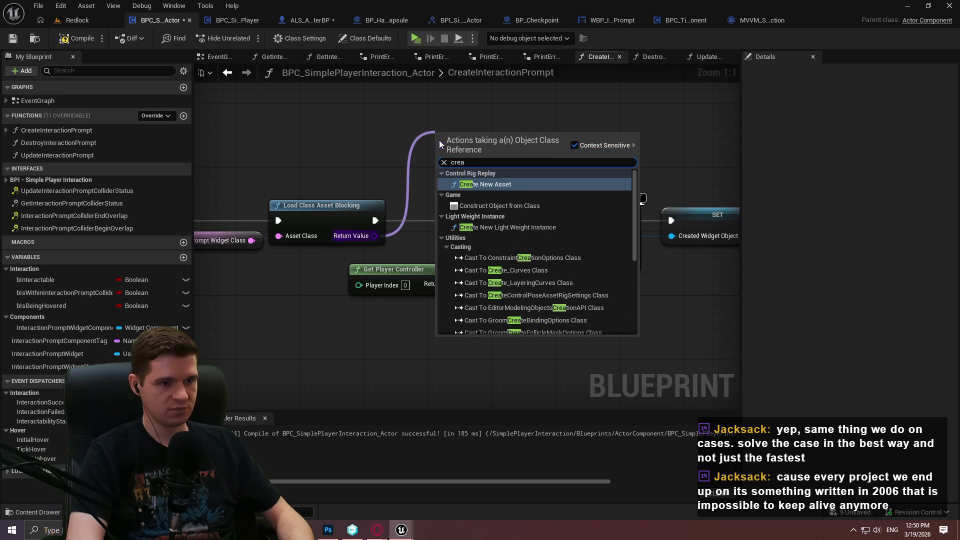
{"action": "key", "text": "Down"}
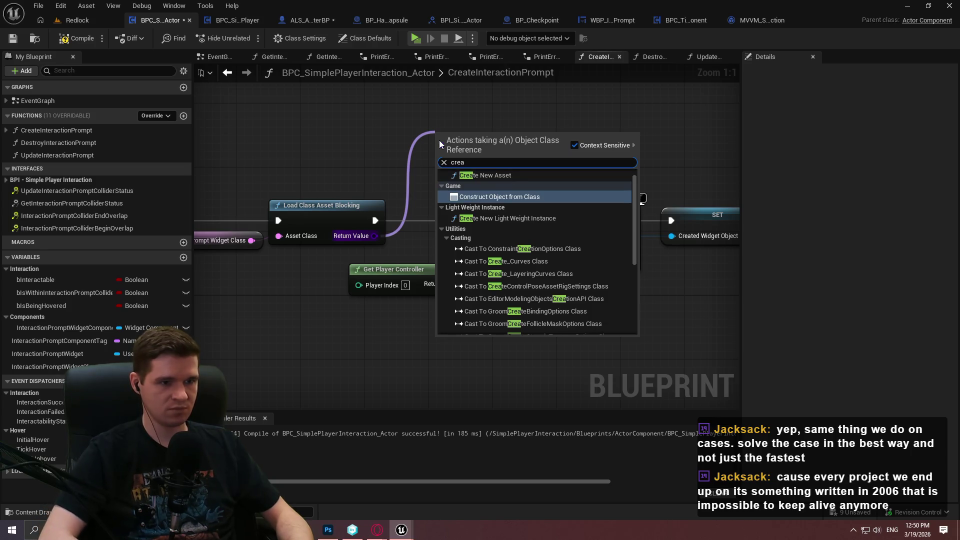
Step: Add a Construct Object from Class node with a Cast To UserWidget on its output
{"action": "key", "text": "Return"}
{"action": "mouse_move", "coordinate": [532, 164]}
{"action": "left_mouse_down"}
{"action": "mouse_move", "coordinate": [582, 133]}
{"action": "mouse_move", "coordinate": [599, 136]}
{"action": "left_mouse_up"}
{"action": "type", "text": "cast to user"}
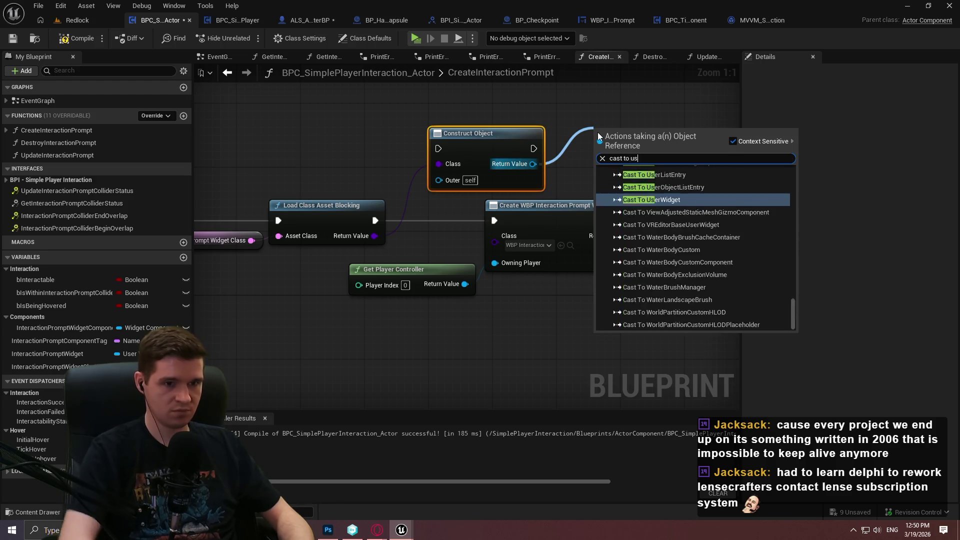
{"action": "left_click", "coordinate": [672, 312]}
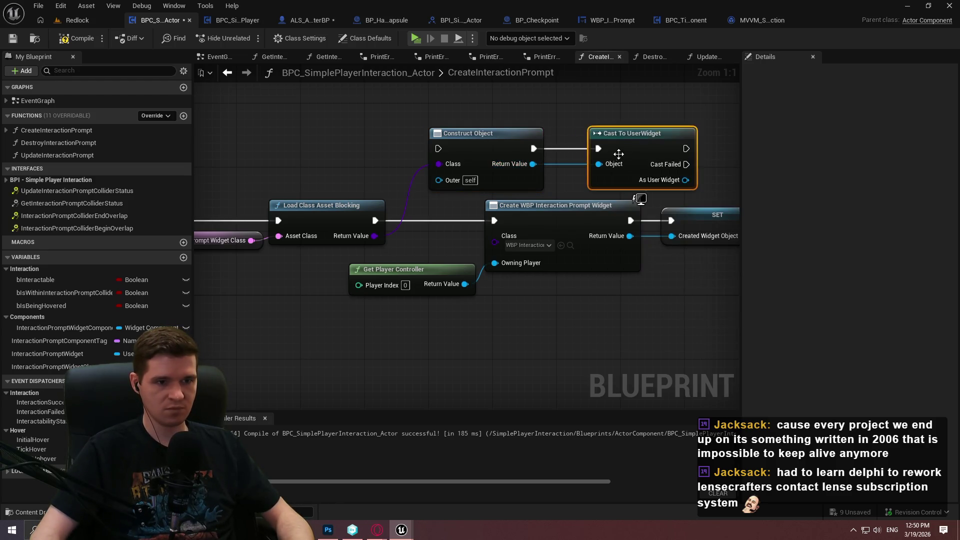
Step: Add Cast To UserWidget Class off the loaded class and delete the construct and cast nodes
{"action": "left_click_drag", "start_coordinate": [389, 318], "coordinate": [368, 125]}
{"action": "type", "text": "cast to user"}
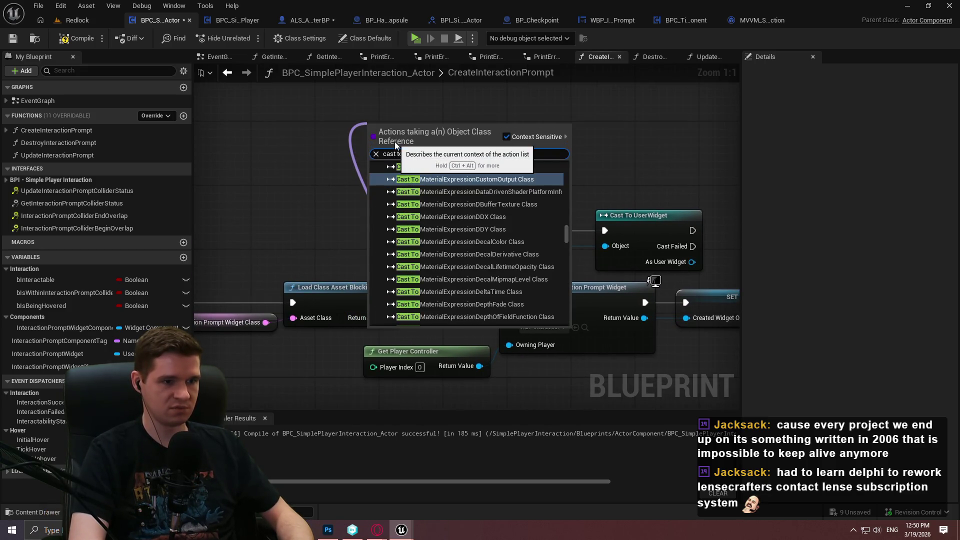
{"action": "key", "text": "Return"}
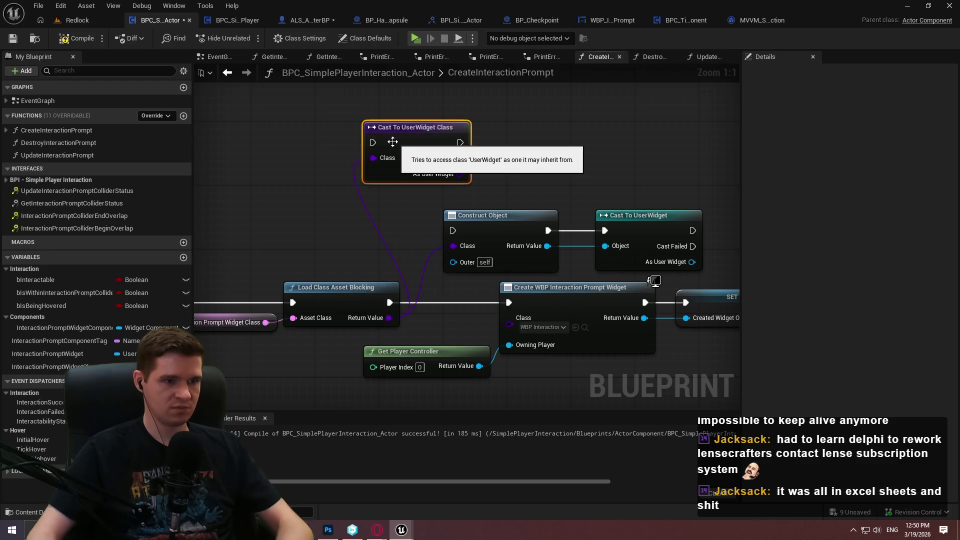
{"action": "left_click", "coordinate": [671, 246], "text": "ctrl"}
{"action": "key", "text": "Delete"}
Step: Chain Load Class Asset Blocking through the class cast into the widget creation node
{"action": "left_click_drag", "start_coordinate": [373, 143], "coordinate": [388, 304]}
{"action": "mouse_move", "coordinate": [460, 143]}
{"action": "left_mouse_down"}
{"action": "mouse_move", "coordinate": [511, 305]}
{"action": "mouse_move", "coordinate": [457, 193]}
{"action": "mouse_move", "coordinate": [460, 173]}
{"action": "left_mouse_up"}
{"action": "scroll", "coordinate": [532, 199], "scroll_direction": "down", "scroll_amount": 1}
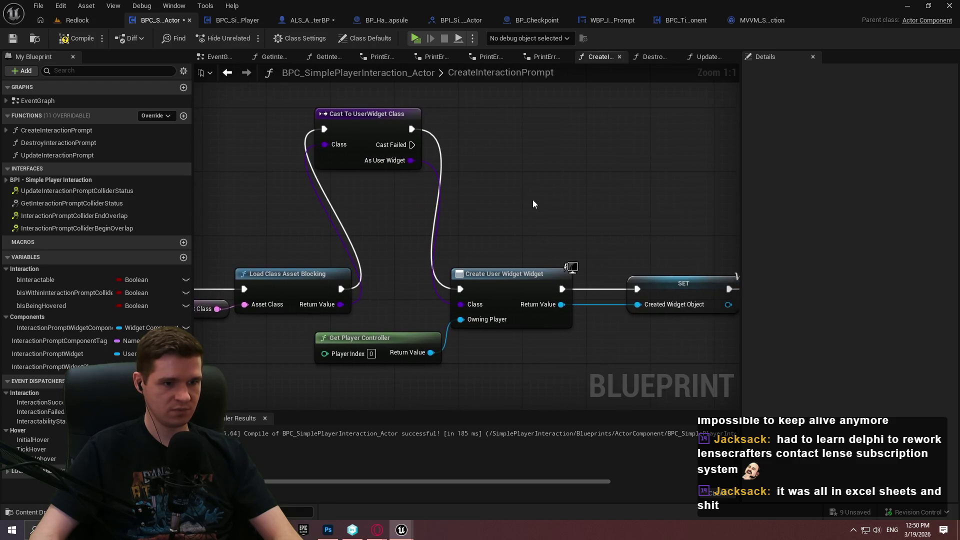
{"action": "left_click_drag", "start_coordinate": [620, 328], "coordinate": [682, 311]}
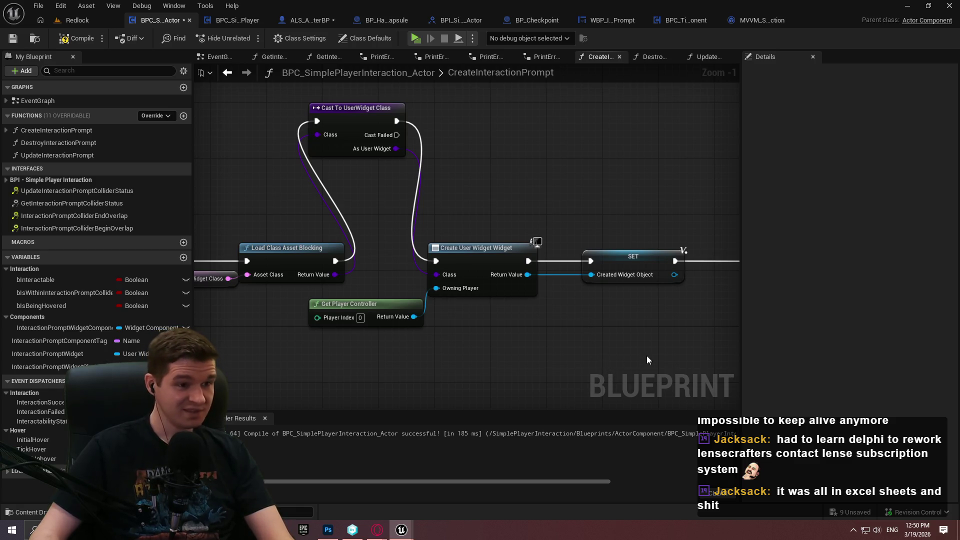
Step: Align the cast, Create Widget, SET, Set Widget and Get Player Controller nodes in a row after loading
{"action": "mouse_move", "coordinate": [667, 352]}
{"action": "left_mouse_down"}
{"action": "mouse_move", "coordinate": [525, 328]}
{"action": "mouse_move", "coordinate": [643, 364]}
{"action": "mouse_move", "coordinate": [455, 321]}
{"action": "left_mouse_up"}
{"action": "scroll", "coordinate": [456, 321], "scroll_direction": "down", "scroll_amount": 1}
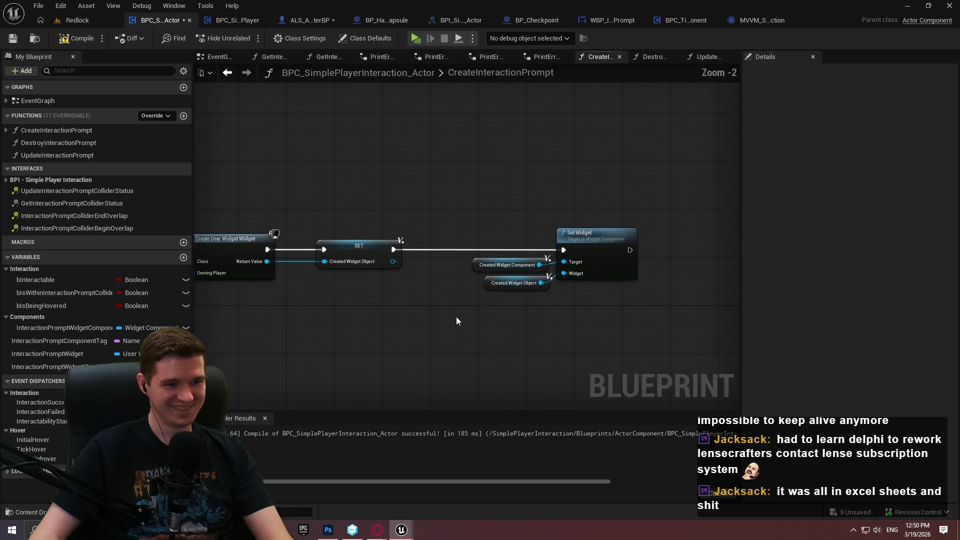
{"action": "left_click_drag", "start_coordinate": [730, 325], "coordinate": [200, 218]}
{"action": "mouse_move", "coordinate": [250, 239]}
{"action": "left_mouse_down"}
{"action": "mouse_move", "coordinate": [513, 282]}
{"action": "mouse_move", "coordinate": [587, 177]}
{"action": "mouse_move", "coordinate": [633, 166]}
{"action": "left_mouse_up"}
{"action": "left_click", "coordinate": [386, 335], "text": "ctrl"}
{"action": "left_click", "coordinate": [560, 232]}
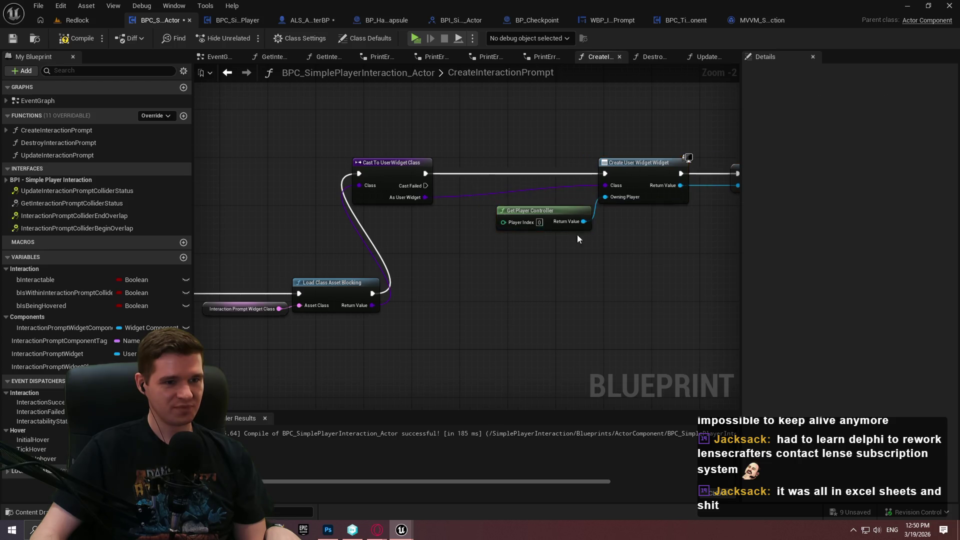
{"action": "scroll", "coordinate": [560, 232], "scroll_direction": "down", "scroll_amount": 2}
{"action": "mouse_move", "coordinate": [737, 228]}
{"action": "left_mouse_down"}
{"action": "mouse_move", "coordinate": [332, 165]}
{"action": "mouse_move", "coordinate": [317, 256]}
{"action": "left_mouse_up"}
{"action": "scroll", "coordinate": [428, 258], "scroll_direction": "up", "scroll_amount": 3}
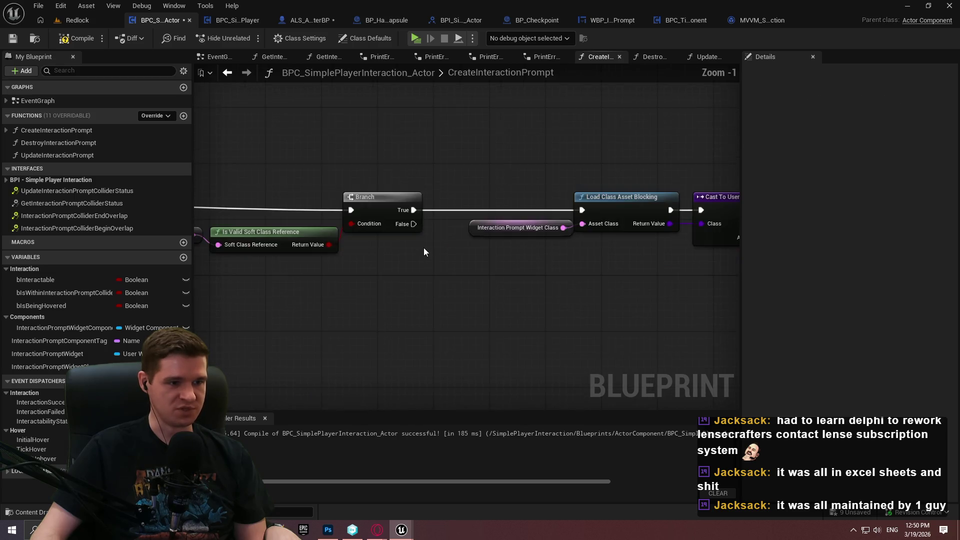
{"action": "left_click_drag", "start_coordinate": [414, 224], "coordinate": [460, 317]}
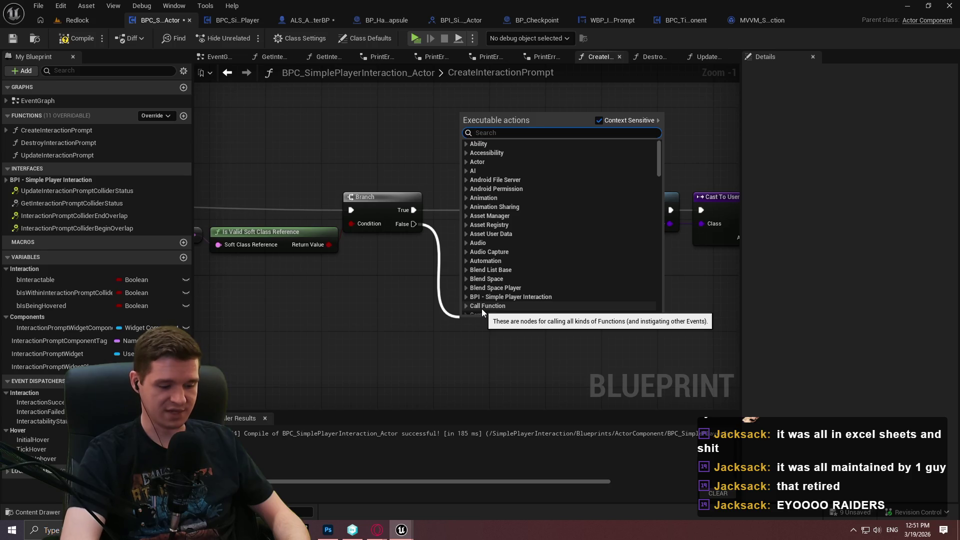
Step: Add a Print String node on the Branch False output
{"action": "scroll", "coordinate": [429, 274], "scroll_direction": "down", "scroll_amount": 1}
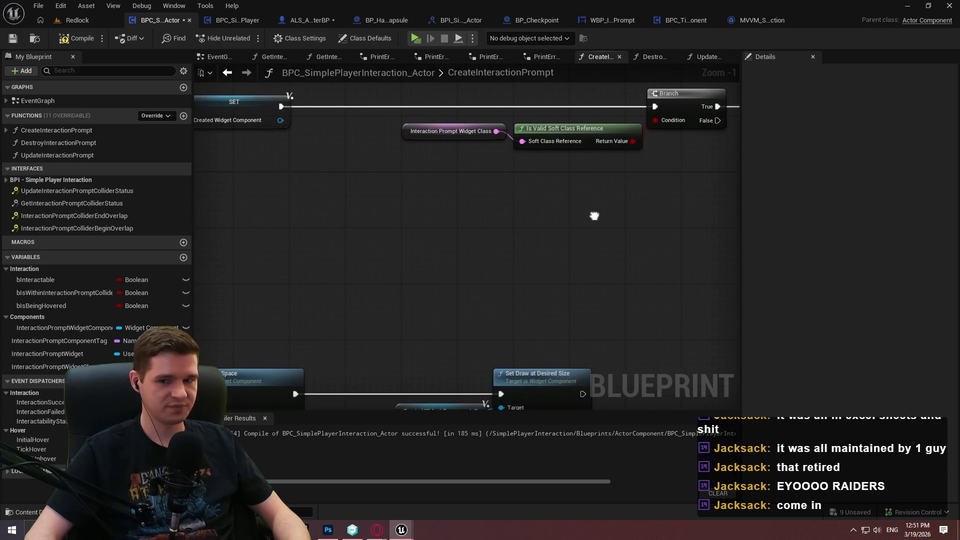
{"action": "scroll", "coordinate": [500, 224], "scroll_direction": "down", "scroll_amount": 2}
{"action": "left_click_drag", "start_coordinate": [500, 224], "coordinate": [242, 236]}
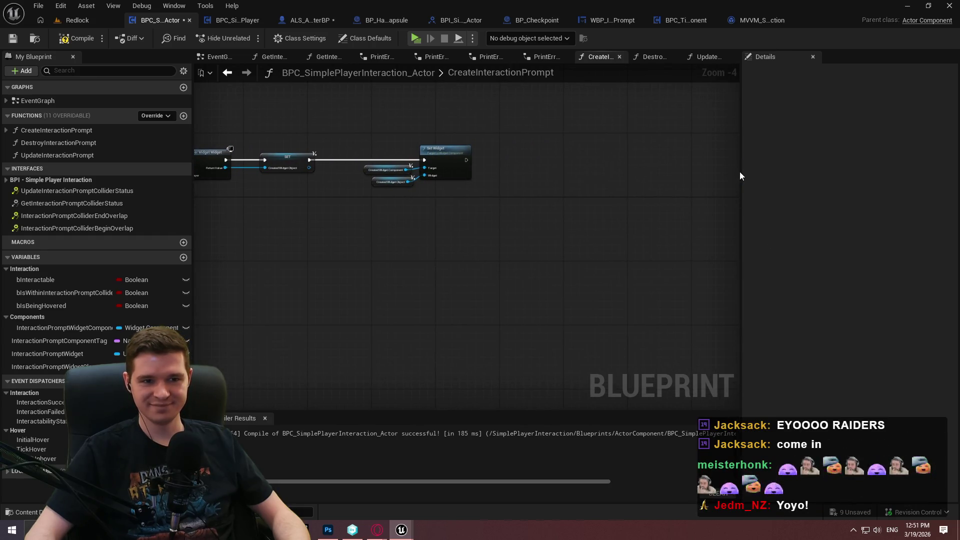
{"action": "left_click_drag", "start_coordinate": [740, 172], "coordinate": [756, 172]}
{"action": "left_click_drag", "start_coordinate": [516, 234], "coordinate": [608, 224]}
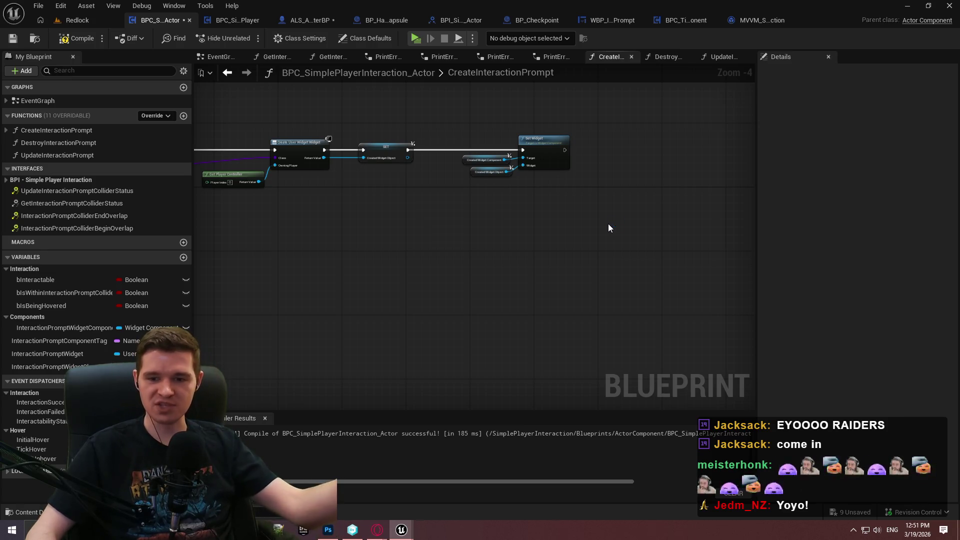
{"action": "left_click_drag", "start_coordinate": [437, 292], "coordinate": [601, 284]}
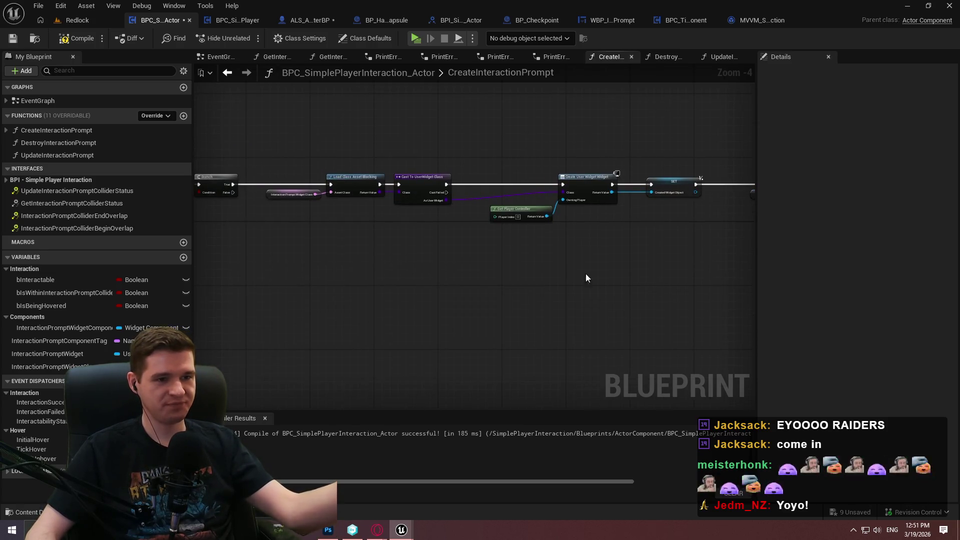
{"action": "scroll", "coordinate": [523, 244], "scroll_direction": "up", "scroll_amount": 5}
{"action": "mouse_move", "coordinate": [443, 173]}
{"action": "left_mouse_down"}
{"action": "mouse_move", "coordinate": [755, 217]}
{"action": "mouse_move", "coordinate": [865, 220]}
{"action": "mouse_move", "coordinate": [704, 216]}
{"action": "mouse_move", "coordinate": [507, 145]}
{"action": "mouse_move", "coordinate": [503, 169]}
{"action": "mouse_move", "coordinate": [559, 224]}
{"action": "left_mouse_up"}
{"action": "type", "text": "print"}
{"action": "key", "text": "Return"}
Step: Set the Print String text colour to pure red by setting green to 0
{"action": "mouse_move", "coordinate": [471, 257]}
{"action": "left_mouse_down"}
{"action": "mouse_move", "coordinate": [664, 262]}
{"action": "mouse_move", "coordinate": [452, 251]}
{"action": "mouse_move", "coordinate": [568, 210]}
{"action": "left_mouse_up"}
{"action": "left_click", "coordinate": [395, 200]}
{"action": "left_click_drag", "start_coordinate": [521, 293], "coordinate": [382, 272]}
{"action": "left_click", "coordinate": [382, 272]}
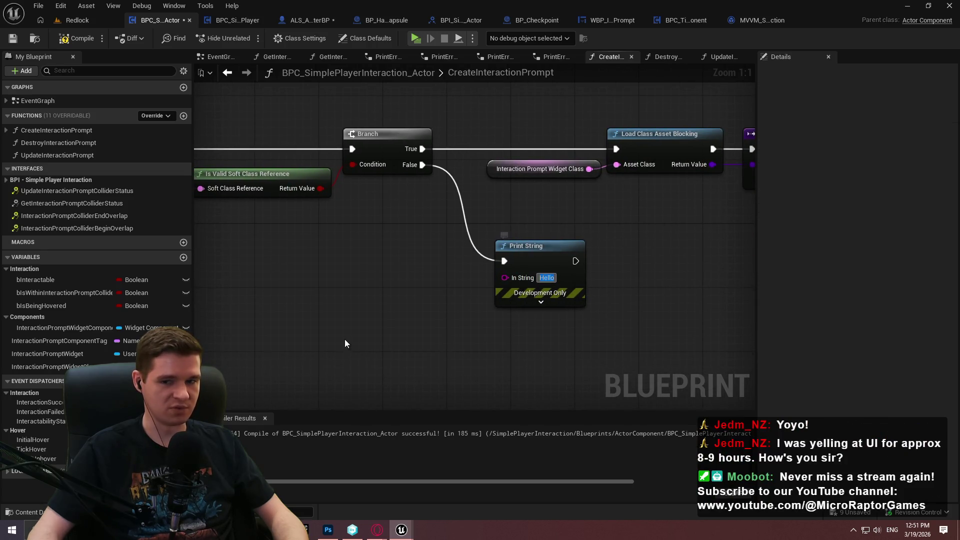
{"action": "left_click", "coordinate": [541, 302]}
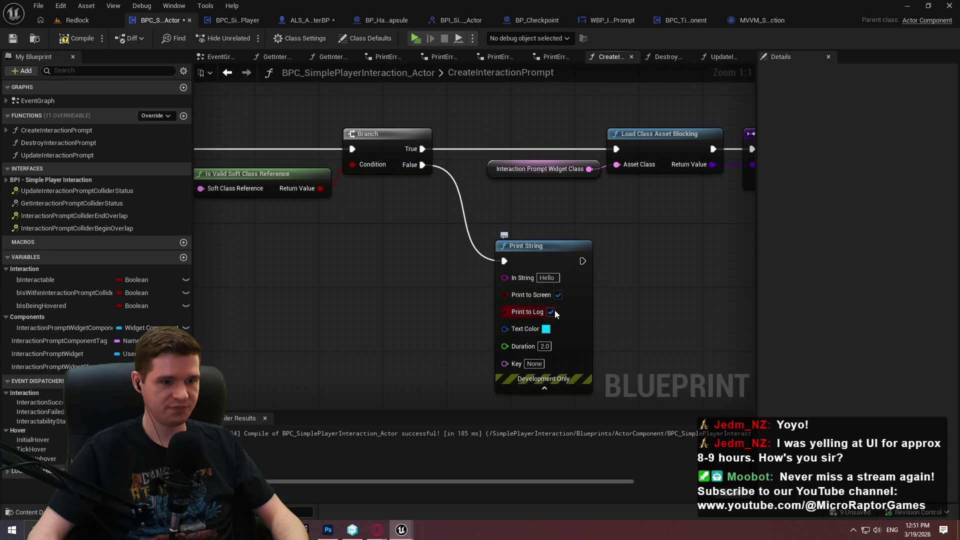
{"action": "left_click", "coordinate": [546, 329]}
{"action": "left_click", "coordinate": [655, 310]}
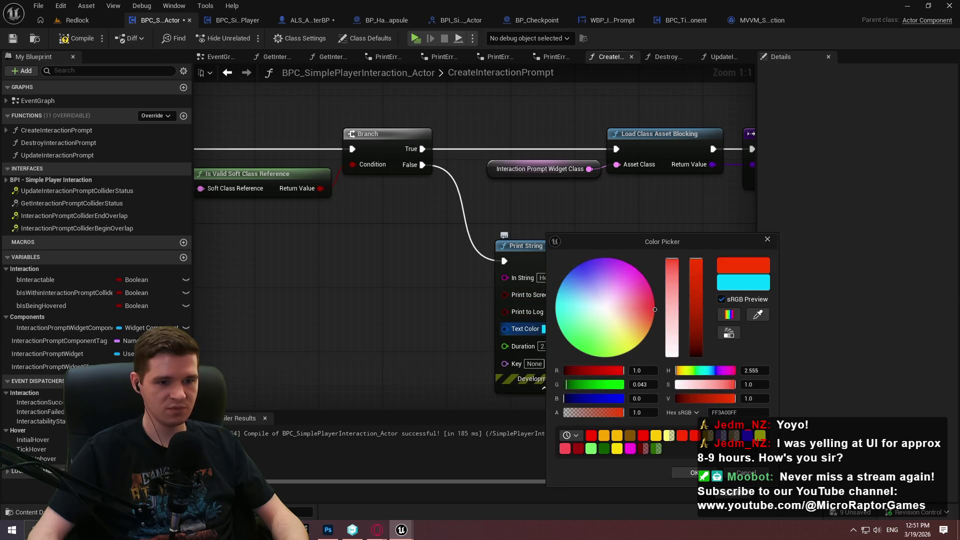
{"action": "left_click", "coordinate": [643, 385]}
{"action": "type", "text": "0"}
{"action": "key", "text": "Return"}
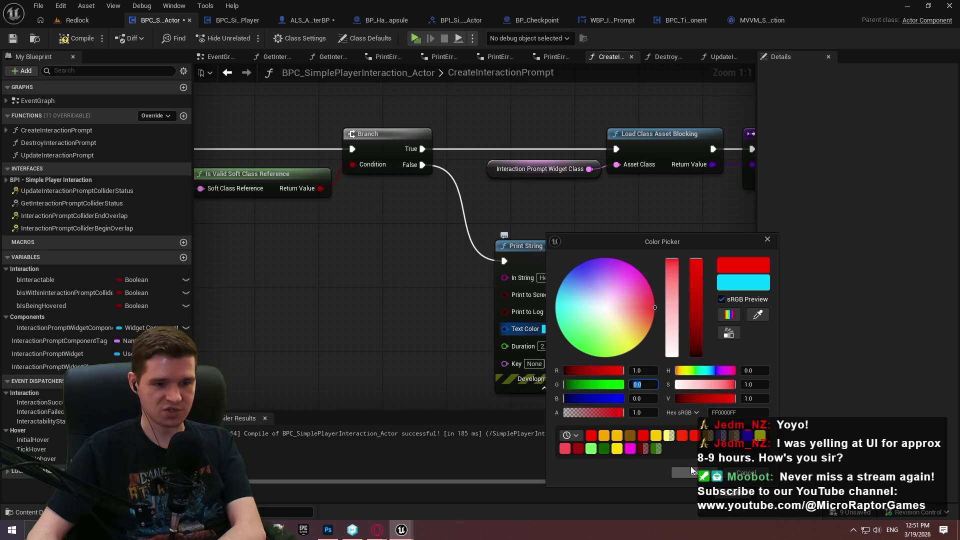
{"action": "left_click", "coordinate": [677, 470]}
{"action": "right_click", "coordinate": [508, 314]}
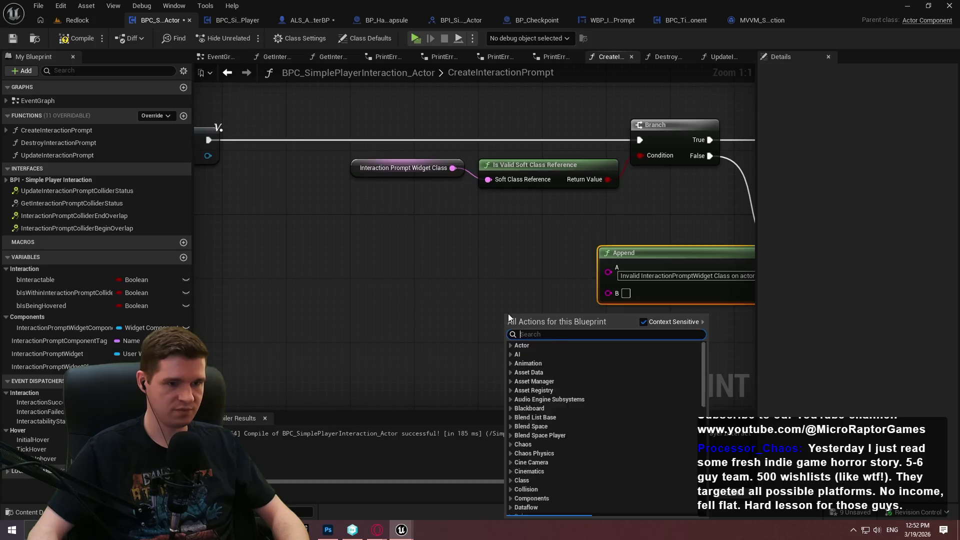
Step: Place a Get Owner node and add a third input pin to the Append node
{"action": "type", "text": "get own"}
{"action": "left_click", "coordinate": [544, 356]}
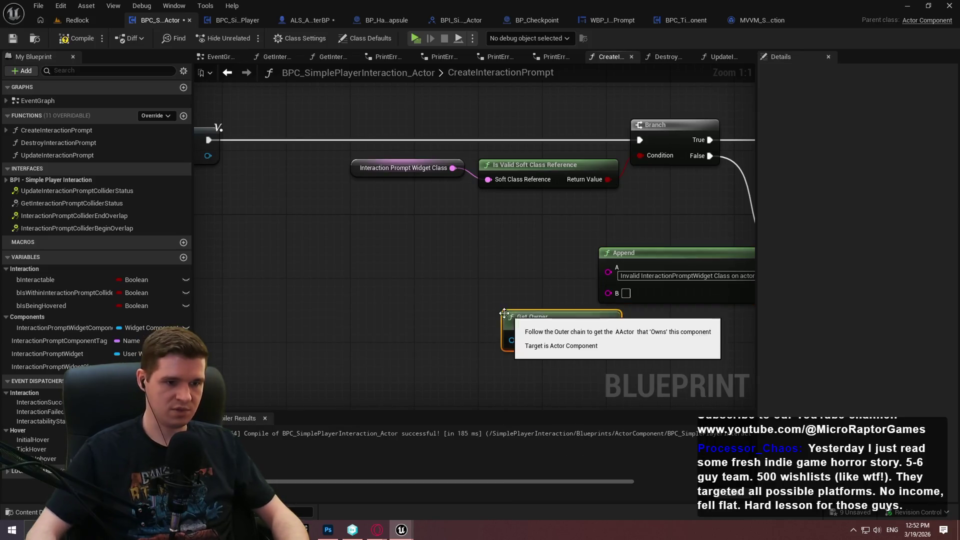
{"action": "left_click_drag", "start_coordinate": [530, 313], "coordinate": [288, 268]}
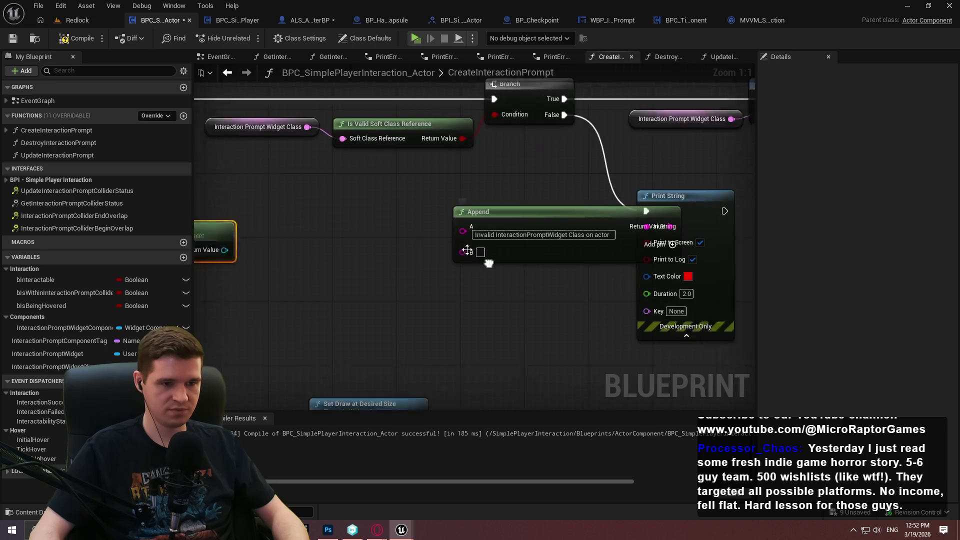
{"action": "left_click_drag", "start_coordinate": [542, 198], "coordinate": [449, 205]}
{"action": "left_click", "coordinate": [543, 232]}
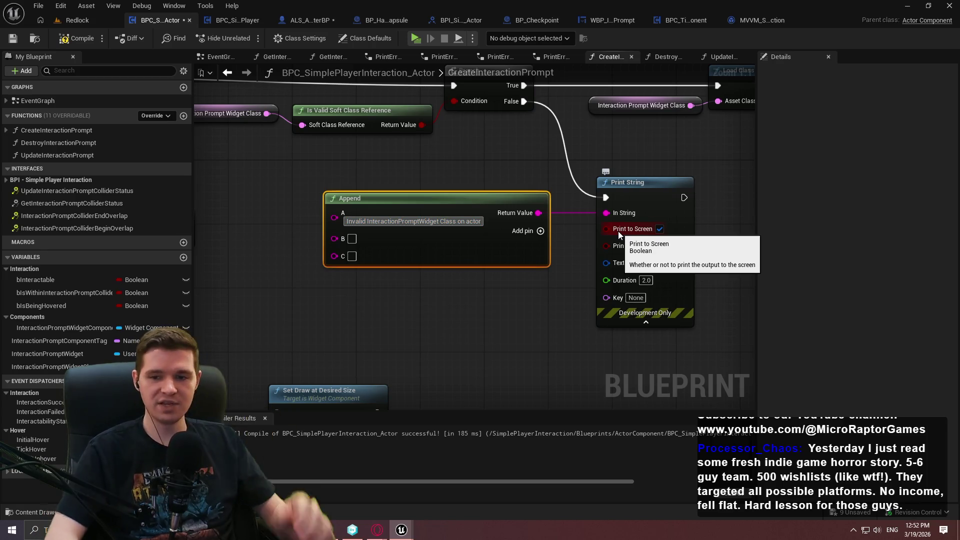
{"action": "type", "text": "\""}
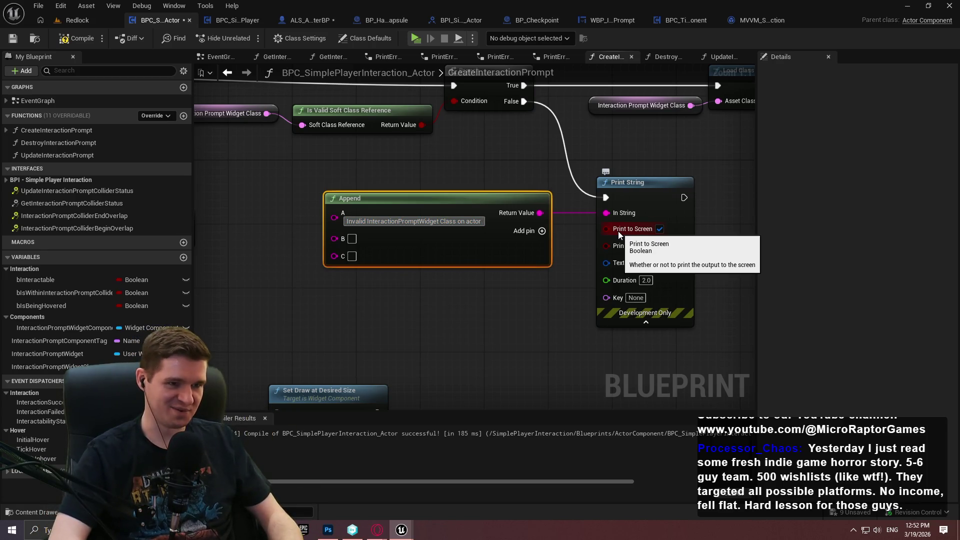
Step: Wire the owner's display name into Append B and set pin C to a quote character
{"action": "left_click_drag", "start_coordinate": [426, 298], "coordinate": [591, 300]}
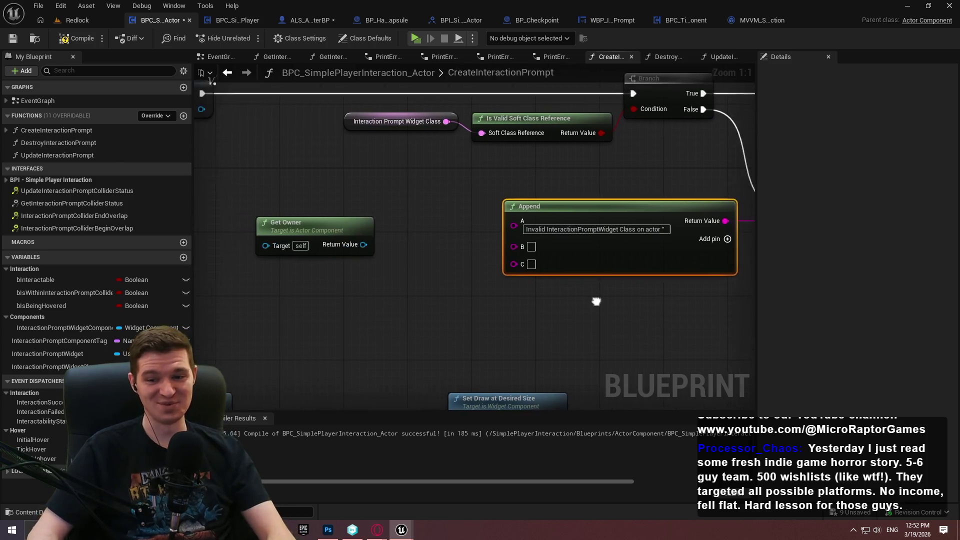
{"action": "left_click_drag", "start_coordinate": [529, 239], "coordinate": [370, 235]}
{"action": "left_click", "coordinate": [498, 286]}
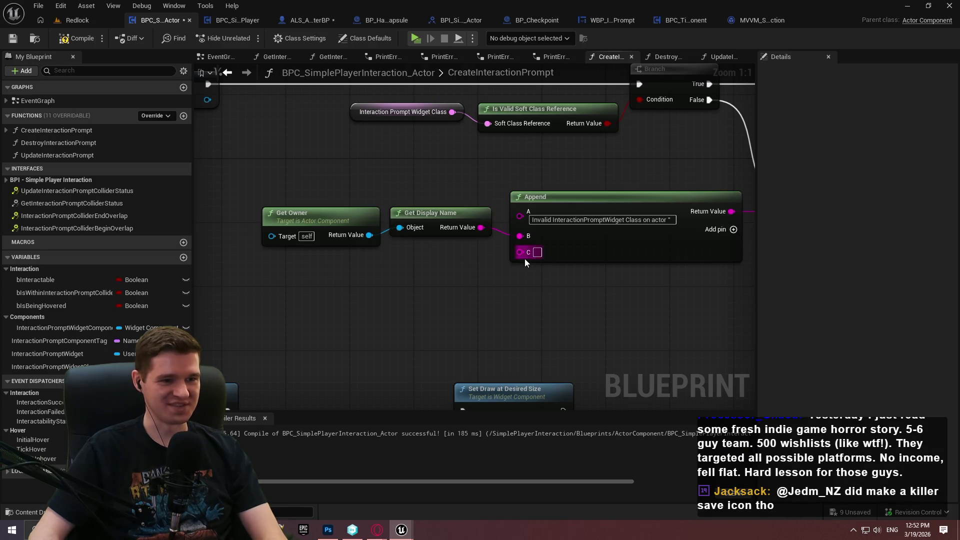
{"action": "left_click", "coordinate": [537, 252]}
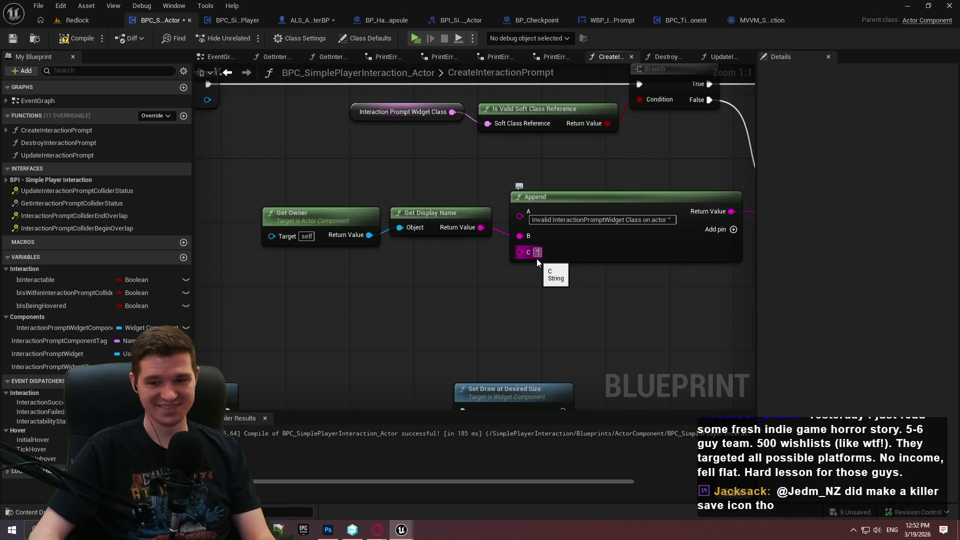
{"action": "type", "text": "\""}
{"action": "mouse_move", "coordinate": [463, 266]}
{"action": "left_mouse_down"}
{"action": "mouse_move", "coordinate": [400, 228]}
{"action": "mouse_move", "coordinate": [445, 203]}
{"action": "left_mouse_up"}
{"action": "left_click", "coordinate": [479, 253]}
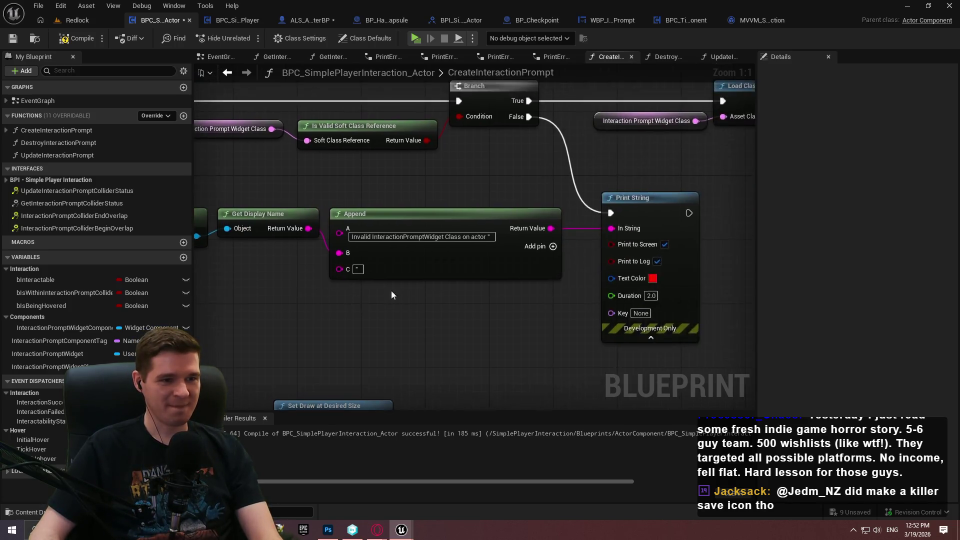
Step: Add a Return Node after Print String to end the failure path
{"action": "scroll", "coordinate": [737, 268], "scroll_direction": "down", "scroll_amount": 3}
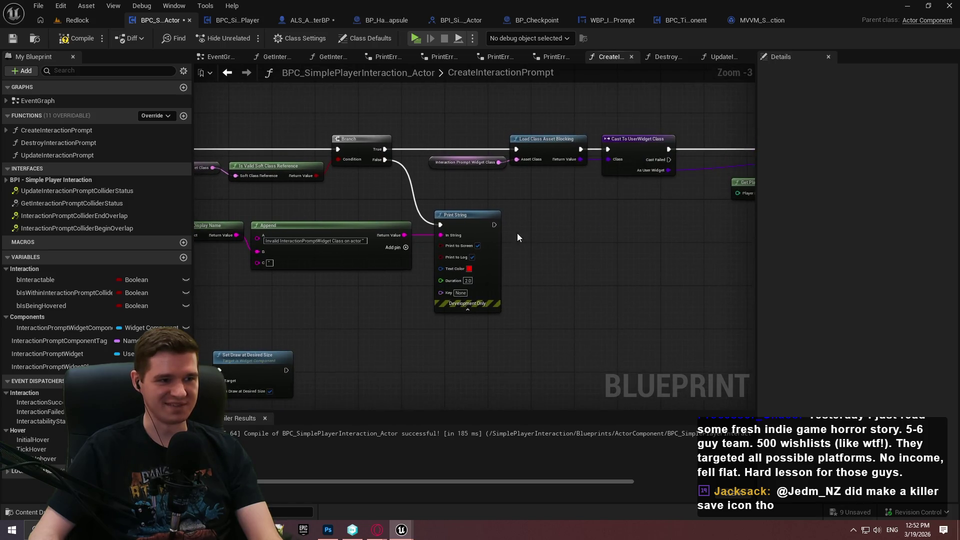
{"action": "left_click_drag", "start_coordinate": [494, 224], "coordinate": [542, 220]}
{"action": "type", "text": "retur"}
{"action": "key", "text": "Return"}
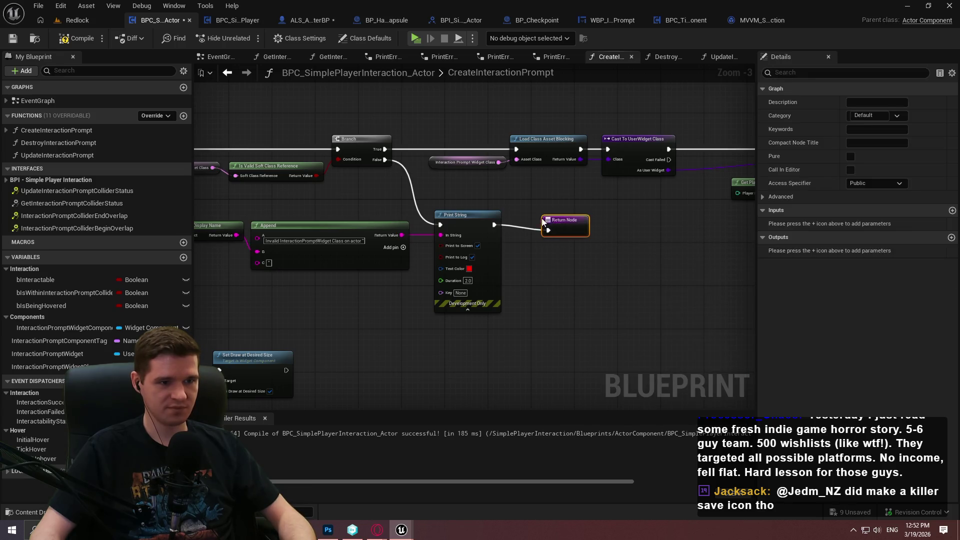
{"action": "left_click_drag", "start_coordinate": [372, 287], "coordinate": [536, 281]}
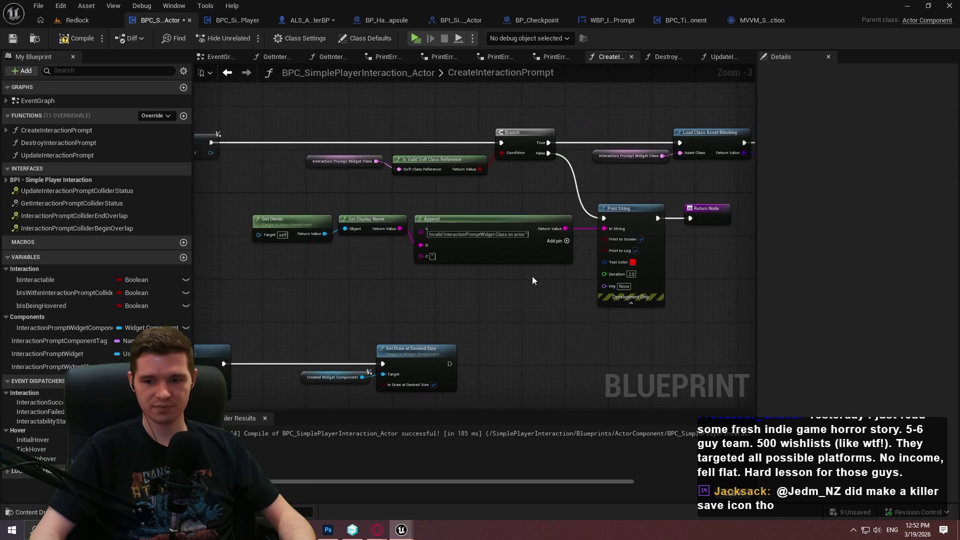
{"action": "right_click", "coordinate": [450, 235]}
{"action": "left_click", "coordinate": [400, 211]}
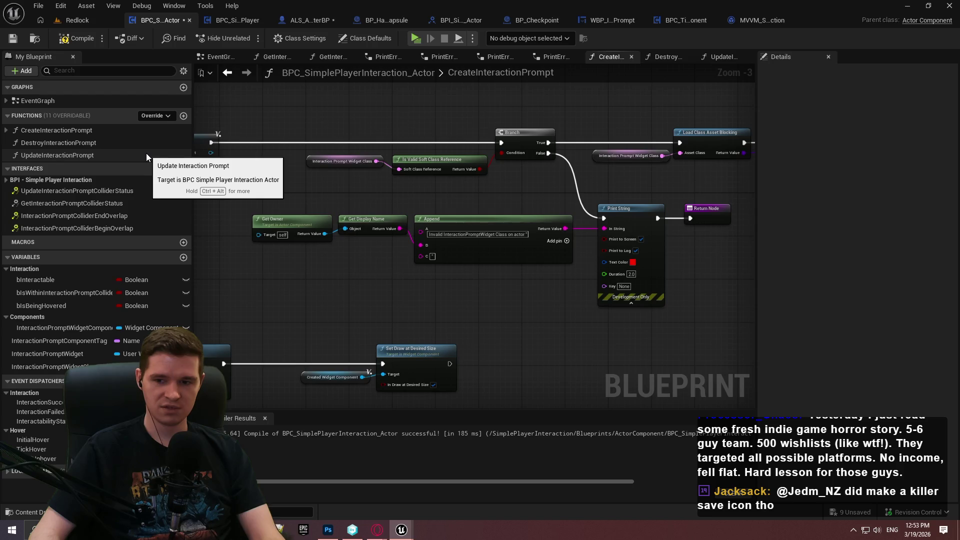
Step: Collapse Get Owner, Get Display Name, Append and Print String into one graph node
{"action": "left_click_drag", "start_coordinate": [232, 200], "coordinate": [610, 283]}
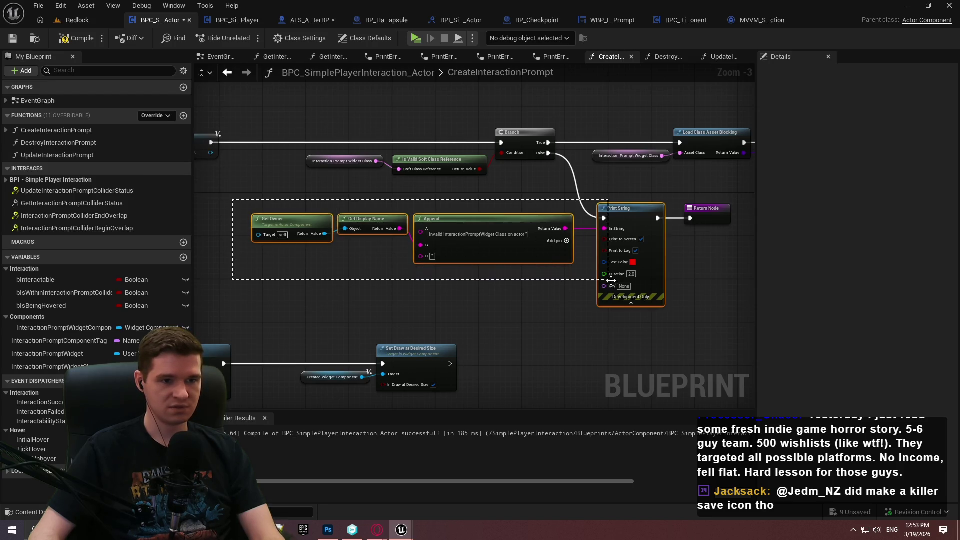
{"action": "right_click", "coordinate": [622, 226]}
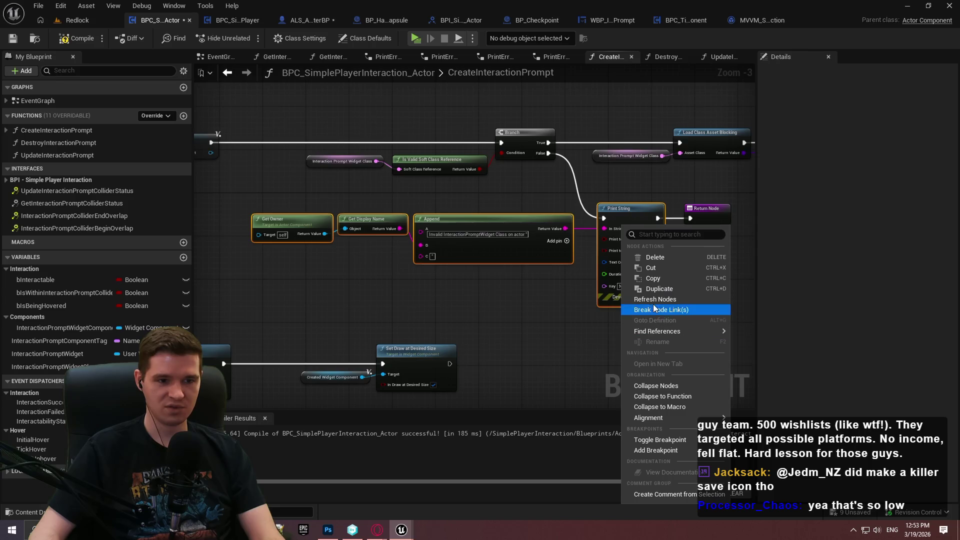
{"action": "left_click", "coordinate": [658, 386]}
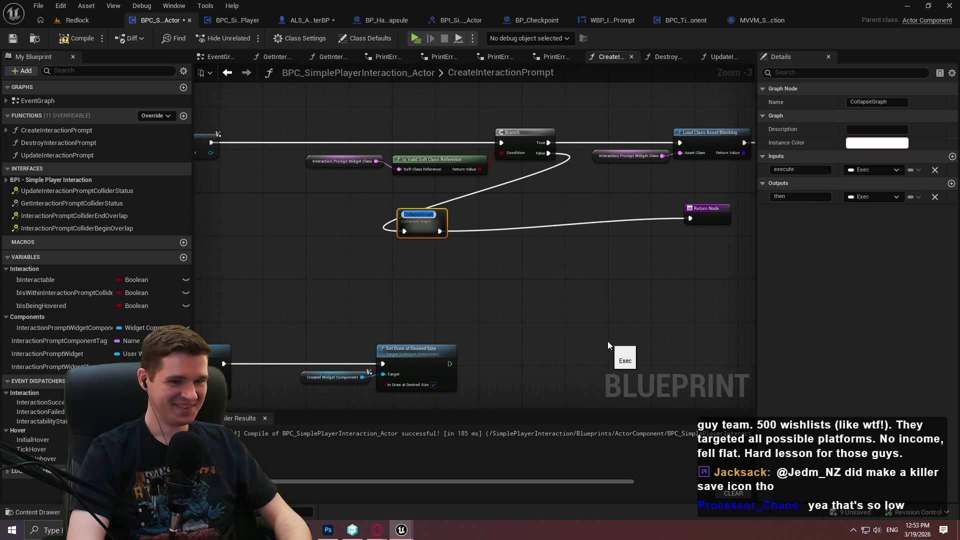
{"action": "type", "text": "Print"}
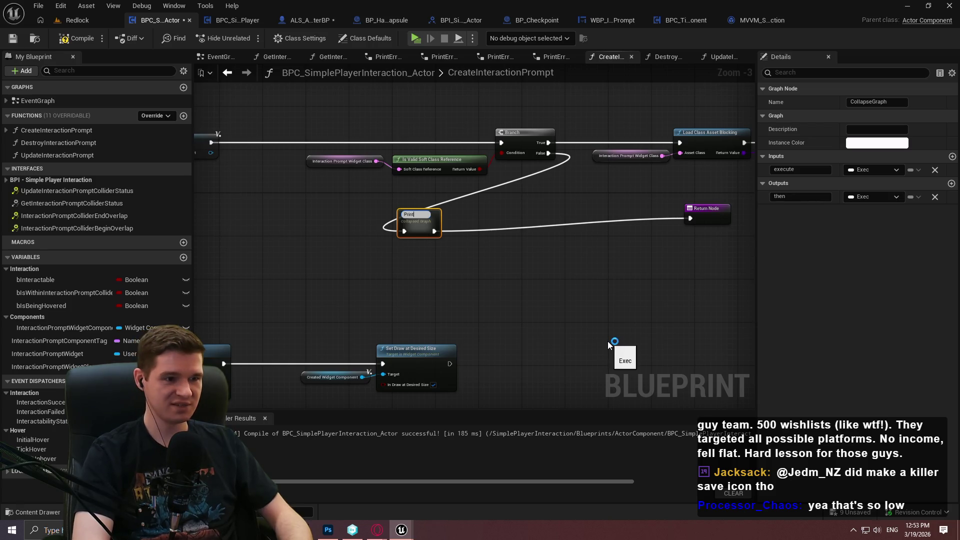
Step: Name the collapsed node PrintErrorIfInteractionPromptWidgetClassInvalid
{"action": "type", "text": "Error"}
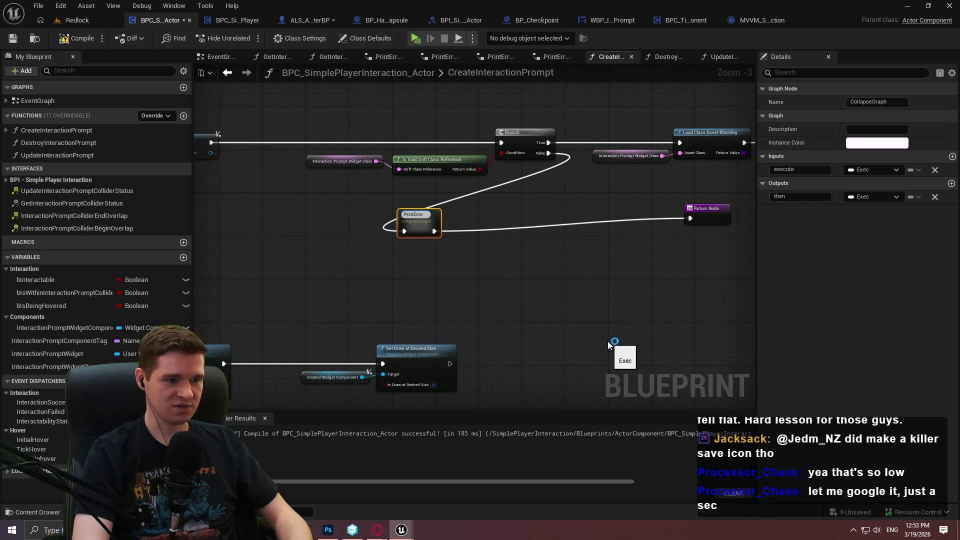
{"action": "type", "text": "IfIt"}
{"action": "scroll", "coordinate": [521, 287], "scroll_direction": "up", "scroll_amount": 3}
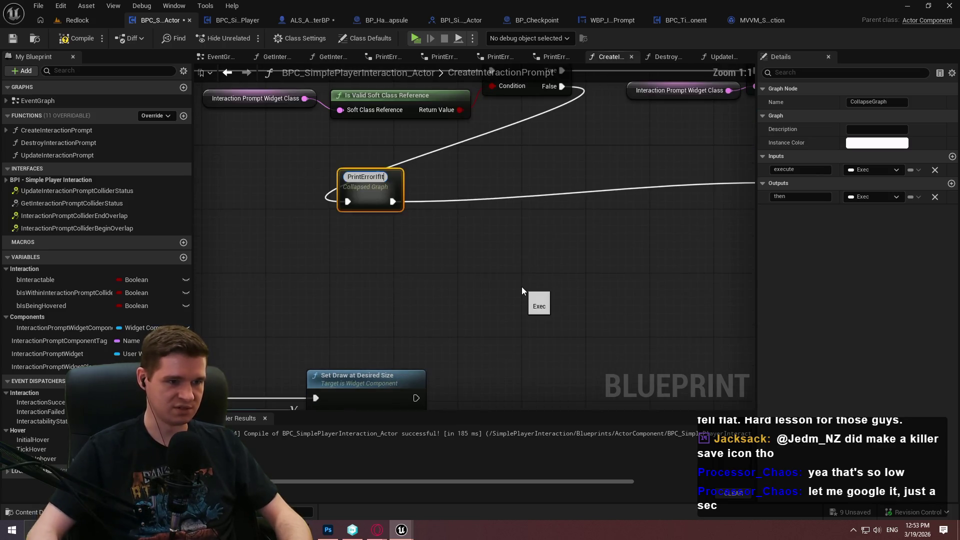
{"action": "type", "text": "eractionPromOp"}
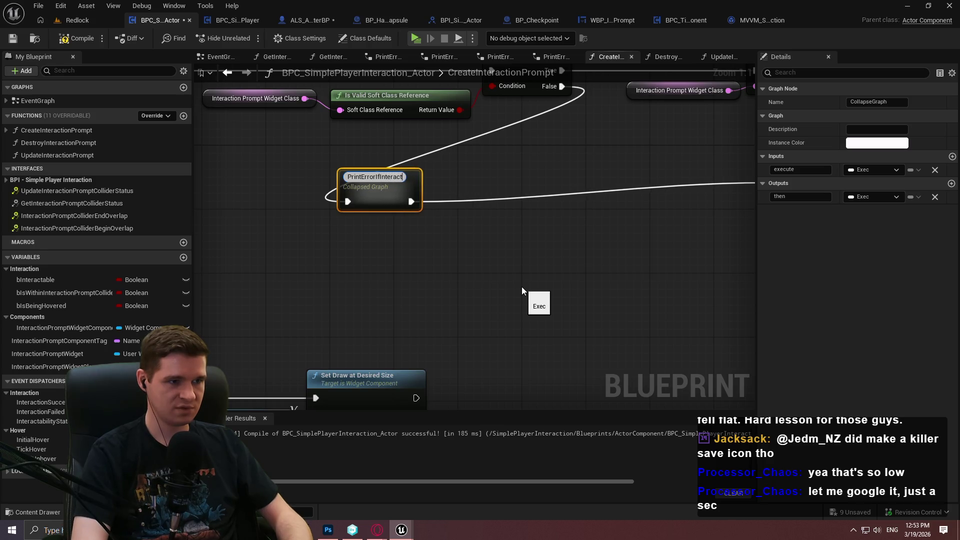
{"action": "key", "text": "BackSpace"}
{"action": "key", "text": "BackSpace"}
{"action": "type", "text": "ptWidgetClassInv"}
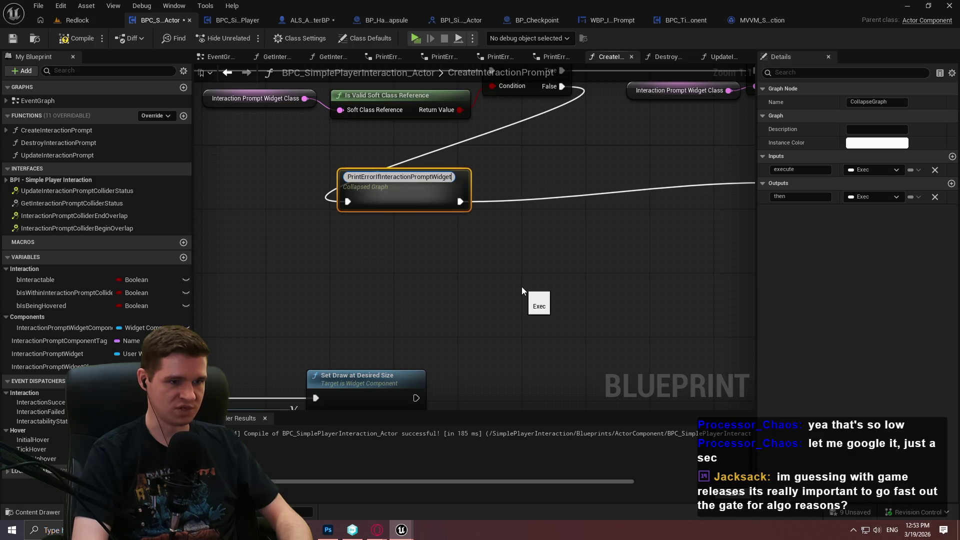
{"action": "type", "text": "alid"}
{"action": "key", "text": "Return"}
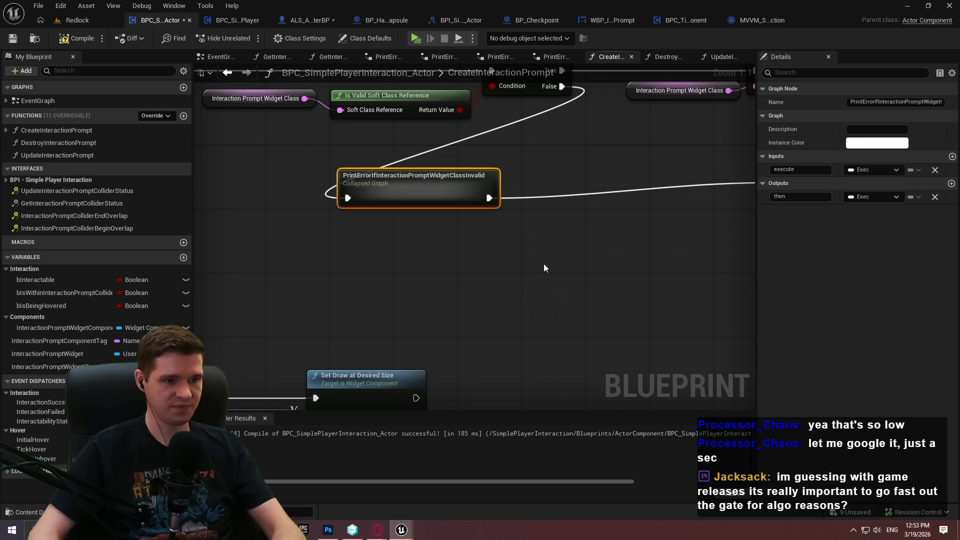
Step: Position the collapsed node beside the Return Node, aligned with it
{"action": "mouse_move", "coordinate": [302, 224]}
{"action": "left_mouse_down"}
{"action": "mouse_move", "coordinate": [539, 224]}
{"action": "mouse_move", "coordinate": [530, 200]}
{"action": "left_mouse_up"}
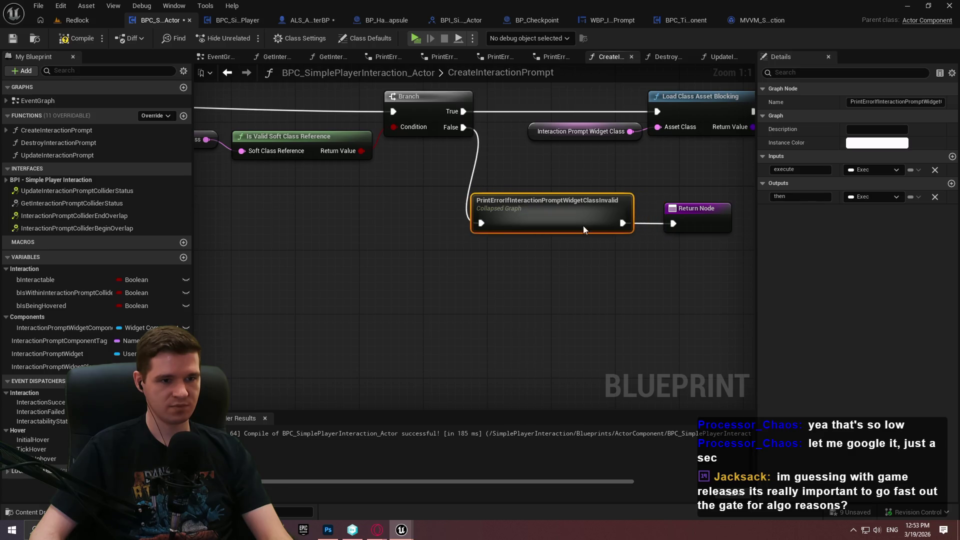
{"action": "left_click", "coordinate": [733, 267]}
{"action": "mouse_move", "coordinate": [744, 300]}
{"action": "left_mouse_down"}
{"action": "mouse_move", "coordinate": [529, 232]}
{"action": "mouse_move", "coordinate": [645, 289]}
{"action": "left_mouse_up"}
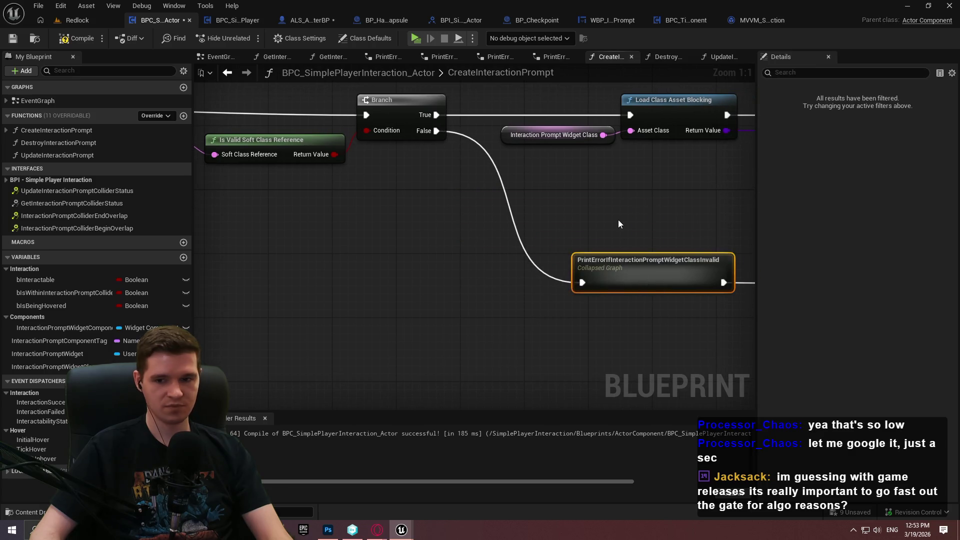
Step: Zoom out and select the main row of function nodes to review the whole graph
{"action": "left_click", "coordinate": [620, 223]}
{"action": "scroll", "coordinate": [416, 221], "scroll_direction": "down", "scroll_amount": 1}
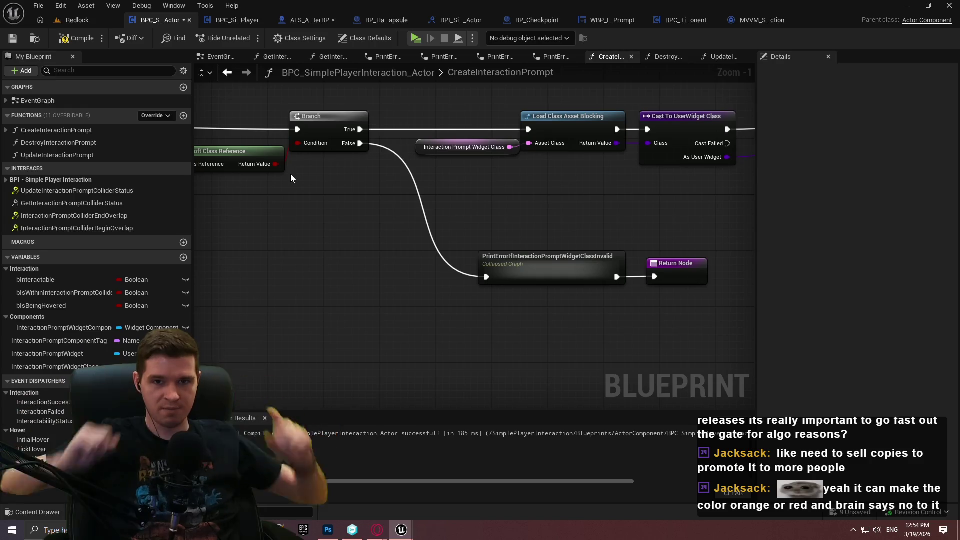
{"action": "scroll", "coordinate": [292, 179], "scroll_direction": "down", "scroll_amount": 2}
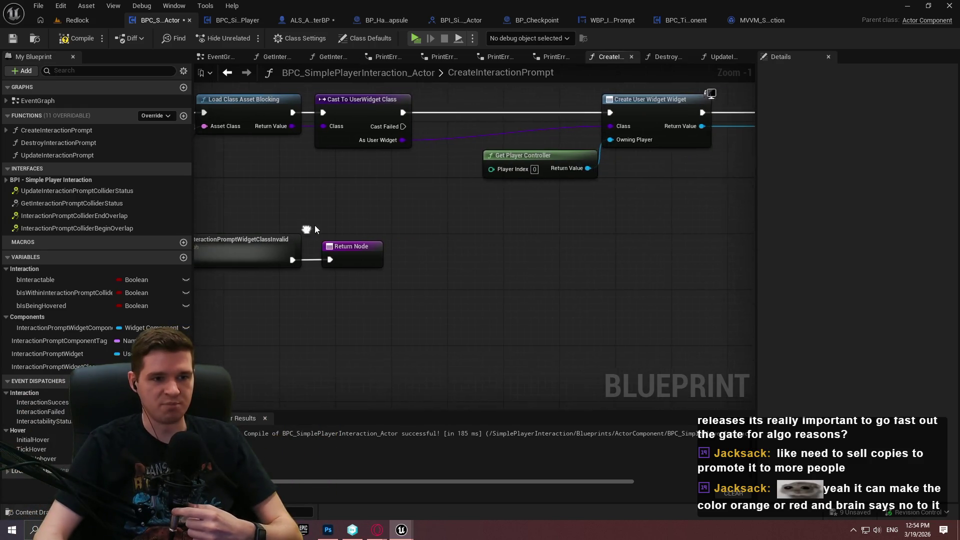
{"action": "scroll", "coordinate": [439, 216], "scroll_direction": "down", "scroll_amount": 1}
{"action": "left_click_drag", "start_coordinate": [705, 225], "coordinate": [229, 139]}
{"action": "scroll", "coordinate": [230, 150], "scroll_direction": "up", "scroll_amount": 3}
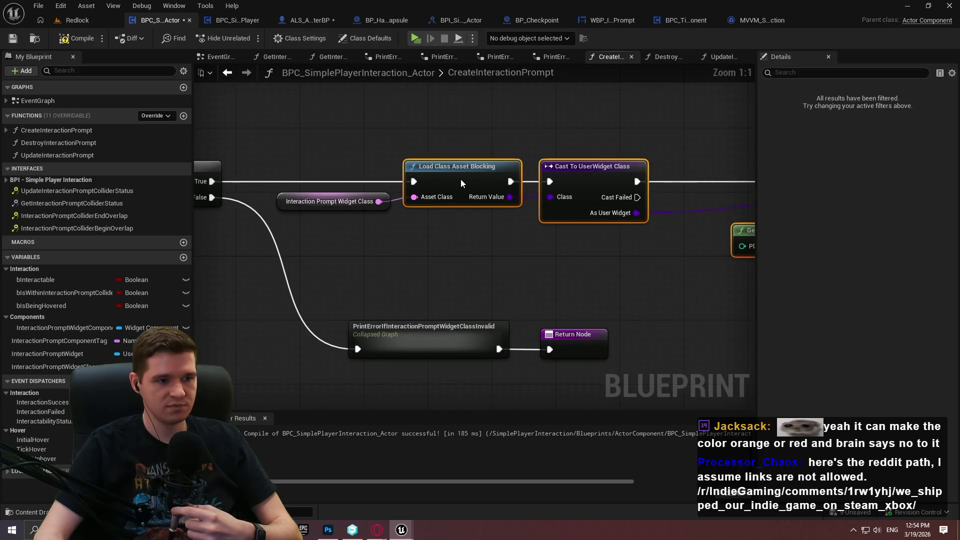
{"action": "scroll", "coordinate": [388, 251], "scroll_direction": "down", "scroll_amount": 4}
{"action": "mouse_move", "coordinate": [664, 234]}
{"action": "left_mouse_down"}
{"action": "mouse_move", "coordinate": [590, 232]}
{"action": "mouse_move", "coordinate": [297, 160]}
{"action": "mouse_move", "coordinate": [325, 139]}
{"action": "left_mouse_up"}
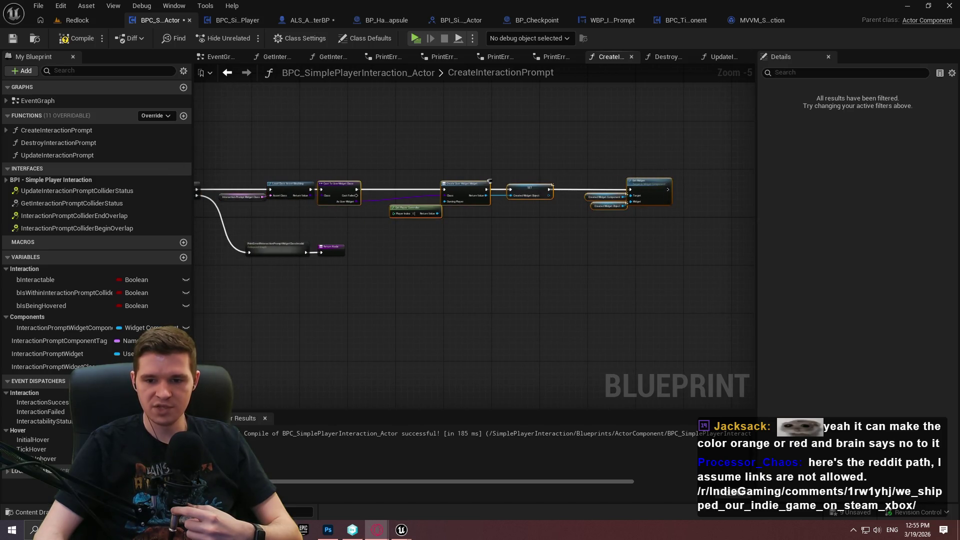
{"action": "mouse_move", "coordinate": [710, 220]}
{"action": "left_mouse_down"}
{"action": "mouse_move", "coordinate": [475, 168]}
{"action": "mouse_move", "coordinate": [225, 164]}
{"action": "left_mouse_up"}
{"action": "scroll", "coordinate": [365, 286], "scroll_direction": "up", "scroll_amount": 3}
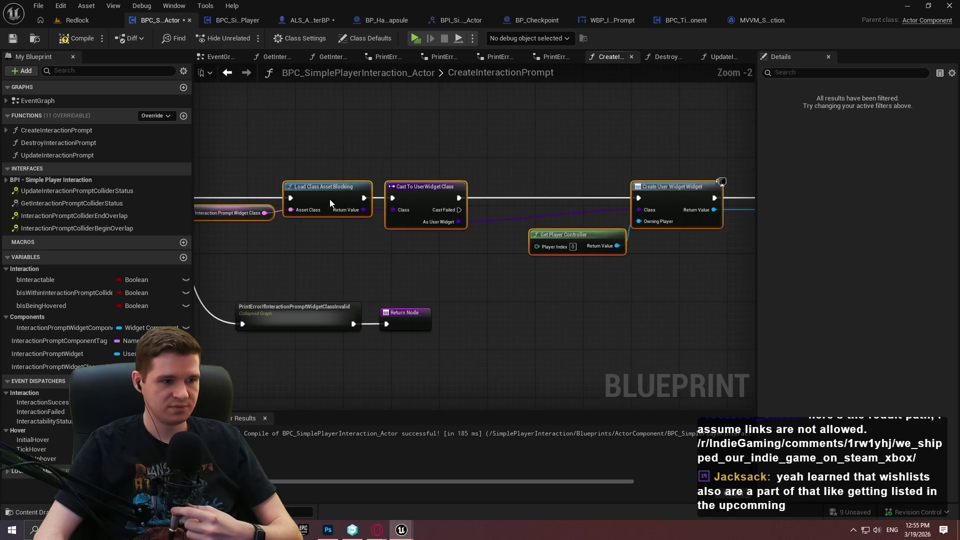
Step: Check the Load Class and Cast nodes, compile the blueprint, then switch to the browser
{"action": "left_click", "coordinate": [623, 281]}
{"action": "left_click_drag", "start_coordinate": [439, 250], "coordinate": [659, 256]}
{"action": "scroll", "coordinate": [650, 255], "scroll_direction": "down", "scroll_amount": 2}
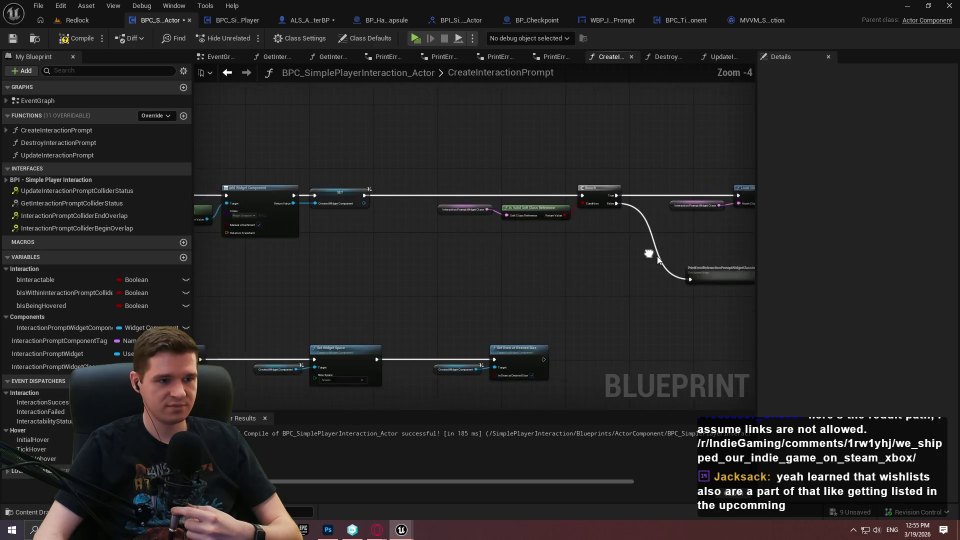
{"action": "scroll", "coordinate": [523, 272], "scroll_direction": "up", "scroll_amount": 1}
{"action": "left_click_drag", "start_coordinate": [523, 271], "coordinate": [366, 179]}
{"action": "left_click", "coordinate": [76, 42]}
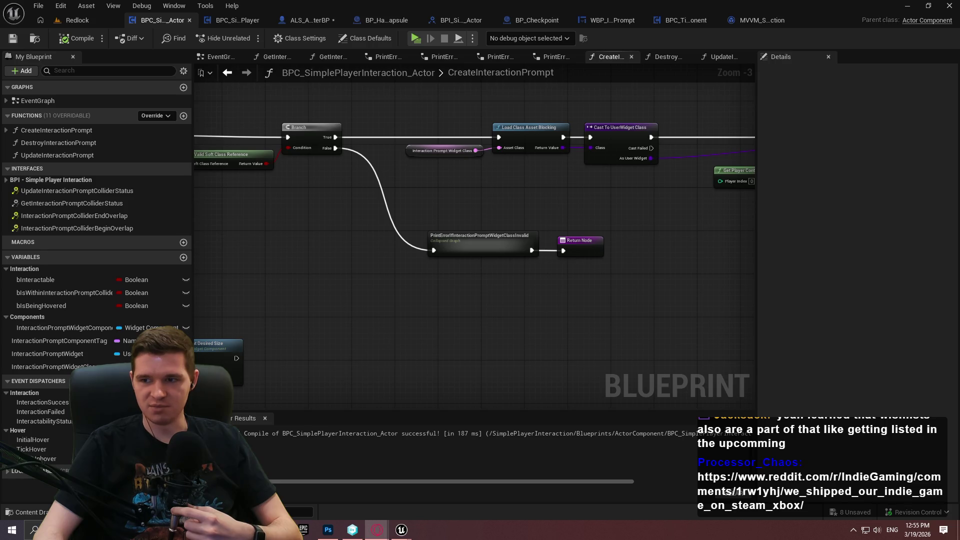
{"action": "key", "text": "alt+Tab"}
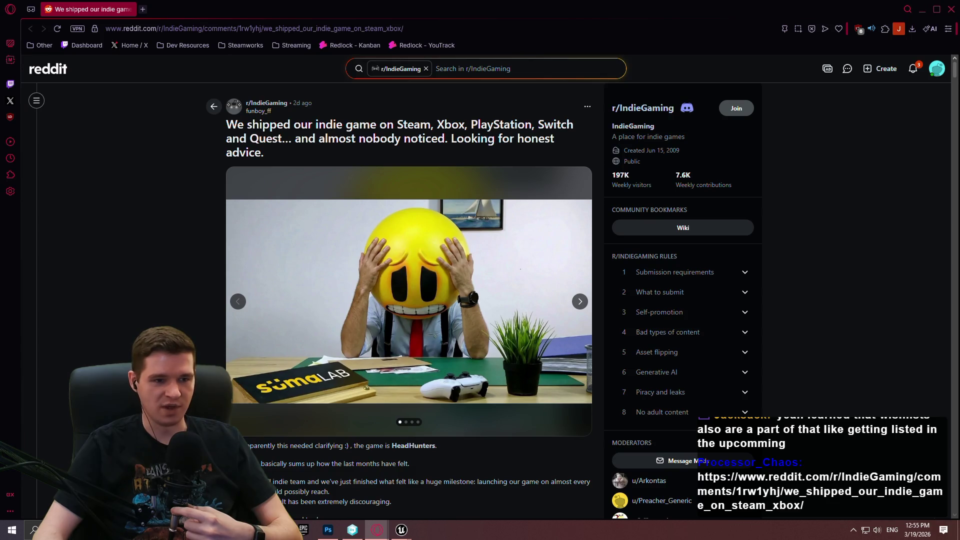
{"action": "scroll", "coordinate": [850, 310], "scroll_direction": "down", "scroll_amount": 4}
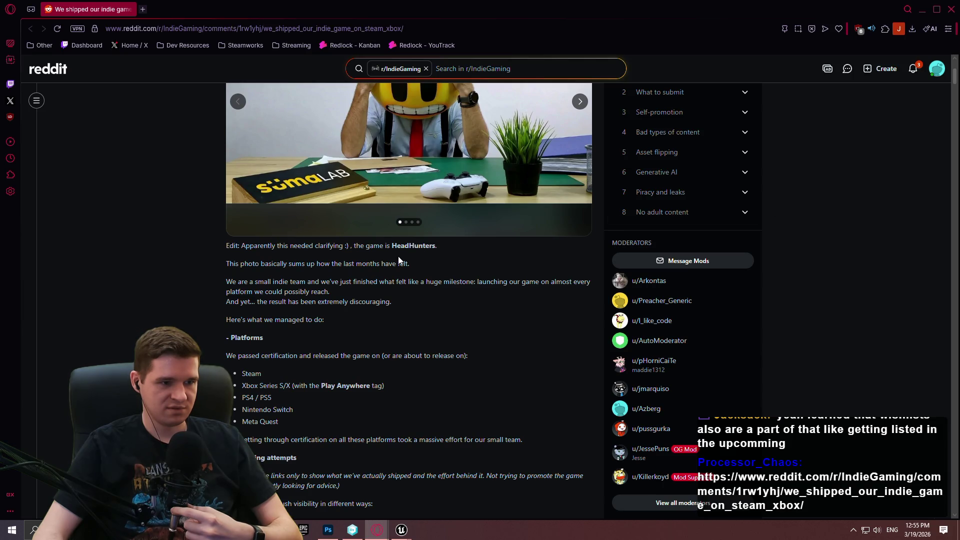
{"action": "scroll", "coordinate": [566, 210], "scroll_direction": "up", "scroll_amount": 1}
{"action": "left_click", "coordinate": [580, 147]}
{"action": "scroll", "coordinate": [580, 146], "scroll_direction": "up", "scroll_amount": 2}
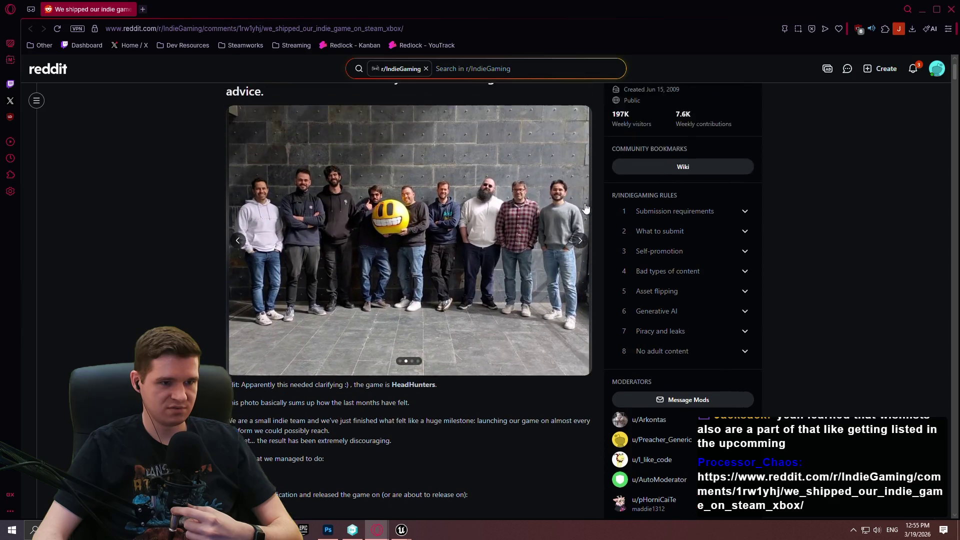
{"action": "left_click", "coordinate": [581, 252]}
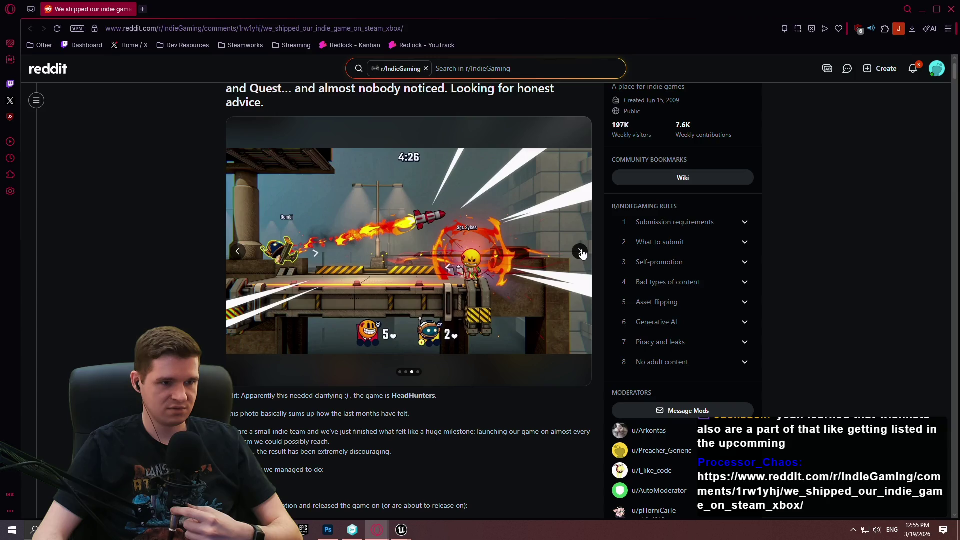
{"action": "left_click", "coordinate": [581, 252]}
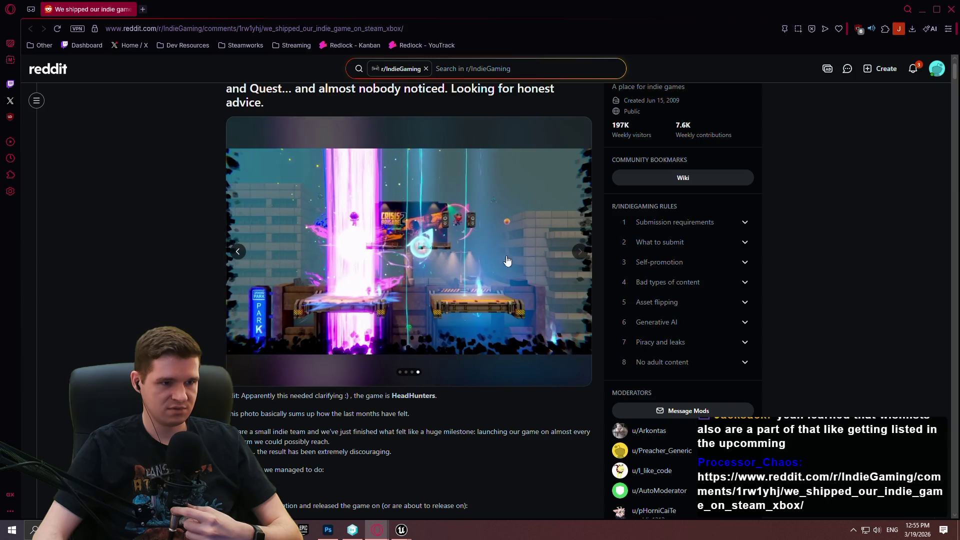
{"action": "left_click", "coordinate": [236, 253]}
{"action": "scroll", "coordinate": [165, 210], "scroll_direction": "down", "scroll_amount": 7}
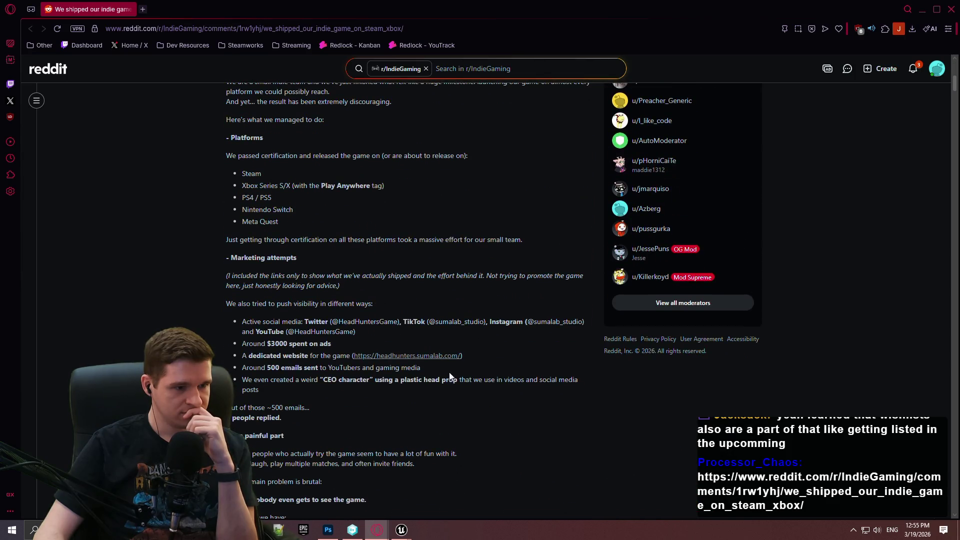
{"action": "scroll", "coordinate": [450, 375], "scroll_direction": "down", "scroll_amount": 4}
{"action": "scroll", "coordinate": [429, 316], "scroll_direction": "up", "scroll_amount": 2}
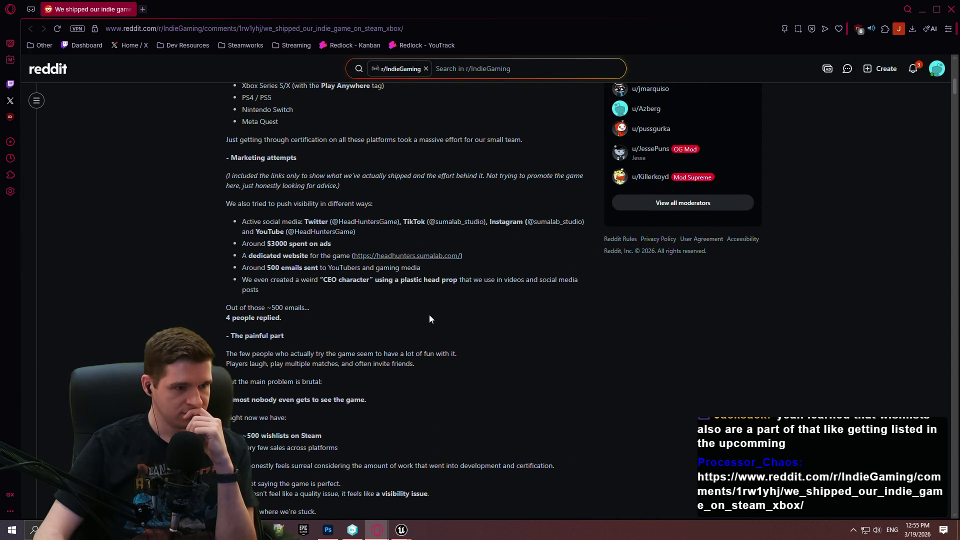
{"action": "scroll", "coordinate": [417, 309], "scroll_direction": "up", "scroll_amount": 4}
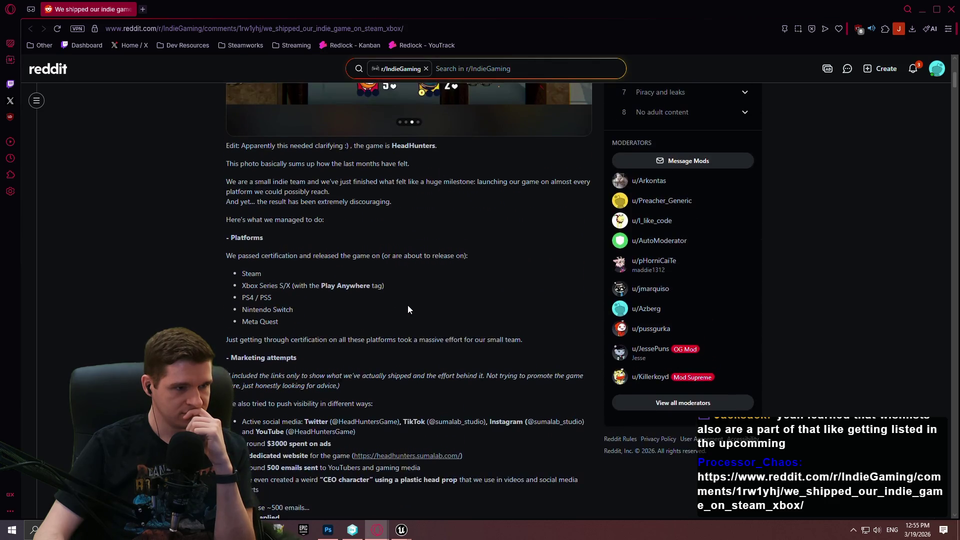
{"action": "scroll", "coordinate": [408, 309], "scroll_direction": "down", "scroll_amount": 3}
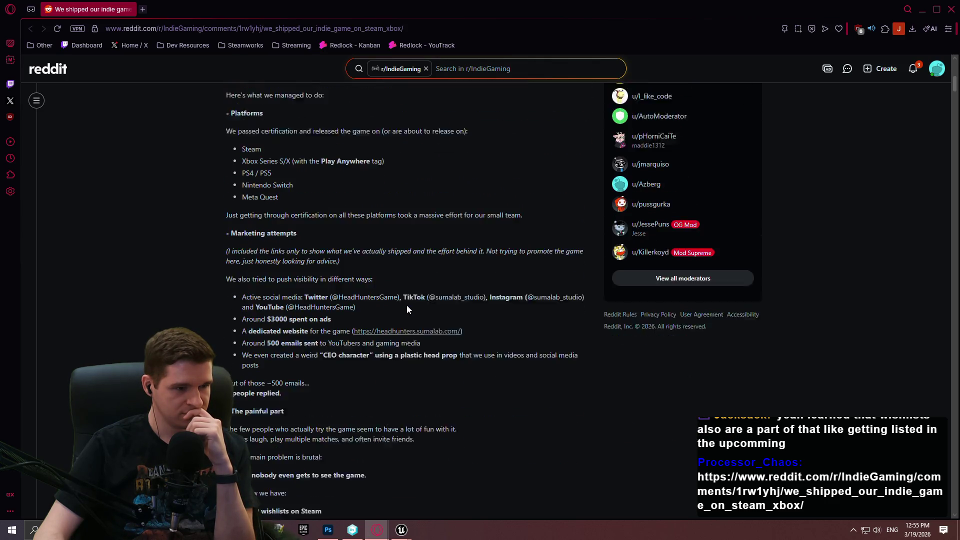
{"action": "scroll", "coordinate": [511, 310], "scroll_direction": "down", "scroll_amount": 2}
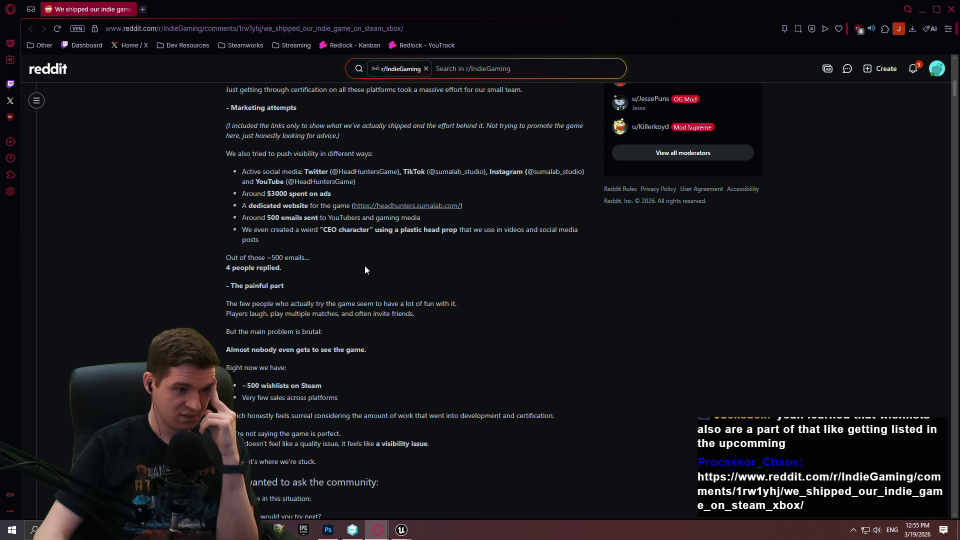
{"action": "scroll", "coordinate": [364, 271], "scroll_direction": "down", "scroll_amount": 2}
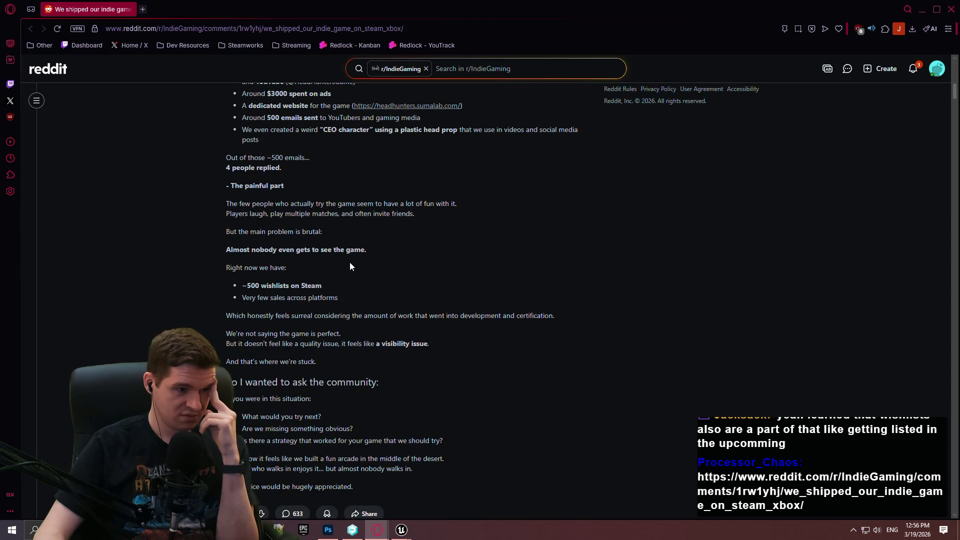
{"action": "scroll", "coordinate": [344, 264], "scroll_direction": "down", "scroll_amount": 3}
{"action": "scroll", "coordinate": [340, 263], "scroll_direction": "up", "scroll_amount": 8}
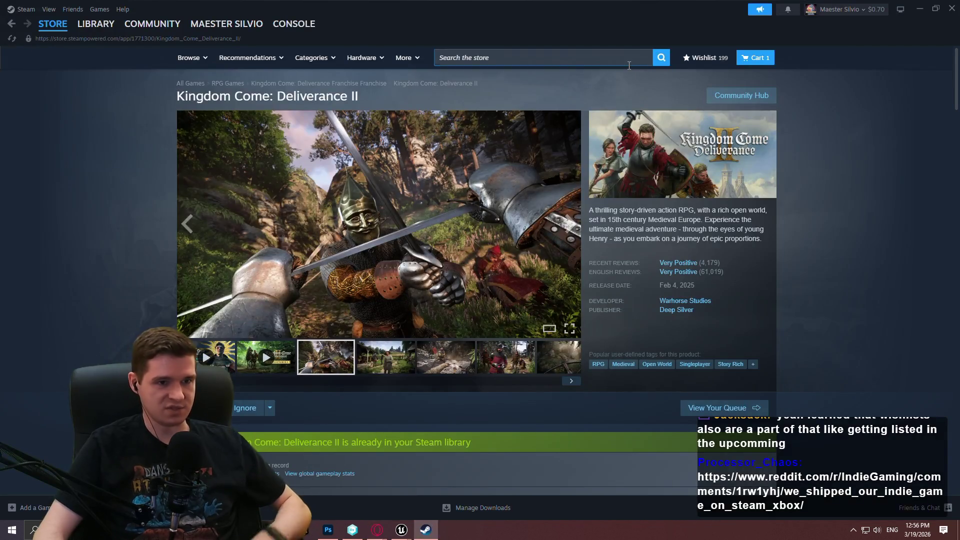
{"action": "left_click", "coordinate": [629, 60]}
Step: Search 'headhunters' in the Steam Store, open its page and view screenshots 3 and 4
{"action": "type", "text": "headhunters"}
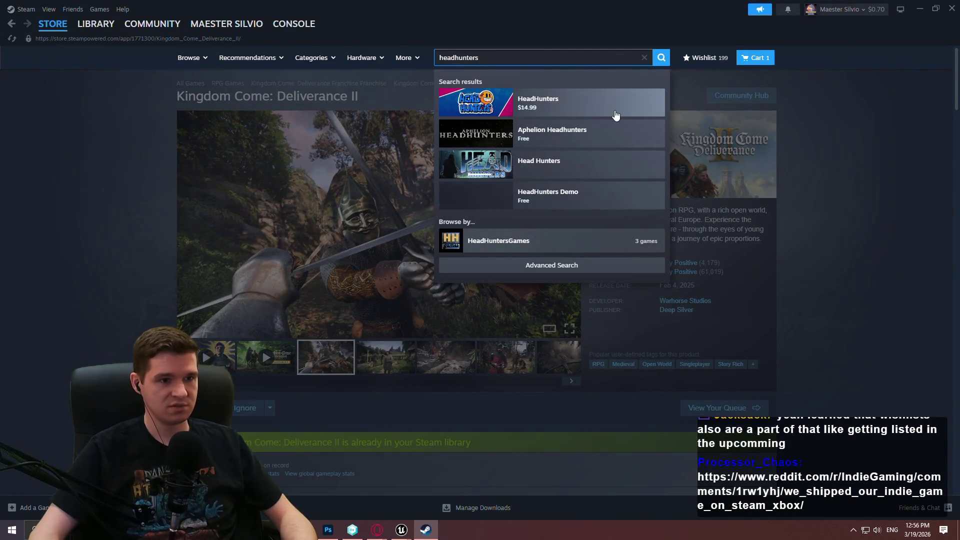
{"action": "left_click", "coordinate": [610, 114]}
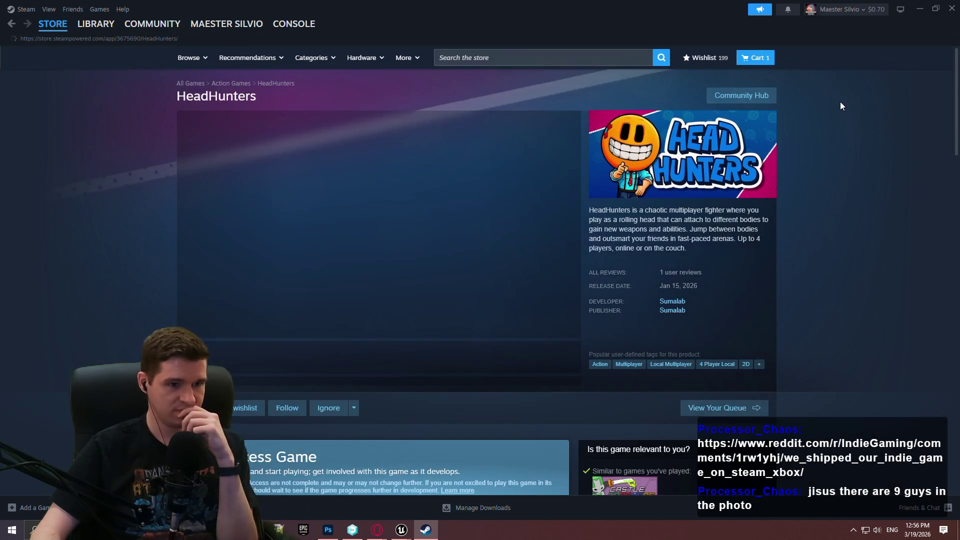
{"action": "scroll", "coordinate": [830, 100], "scroll_direction": "down", "scroll_amount": 4}
{"action": "scroll", "coordinate": [810, 95], "scroll_direction": "up", "scroll_amount": 1}
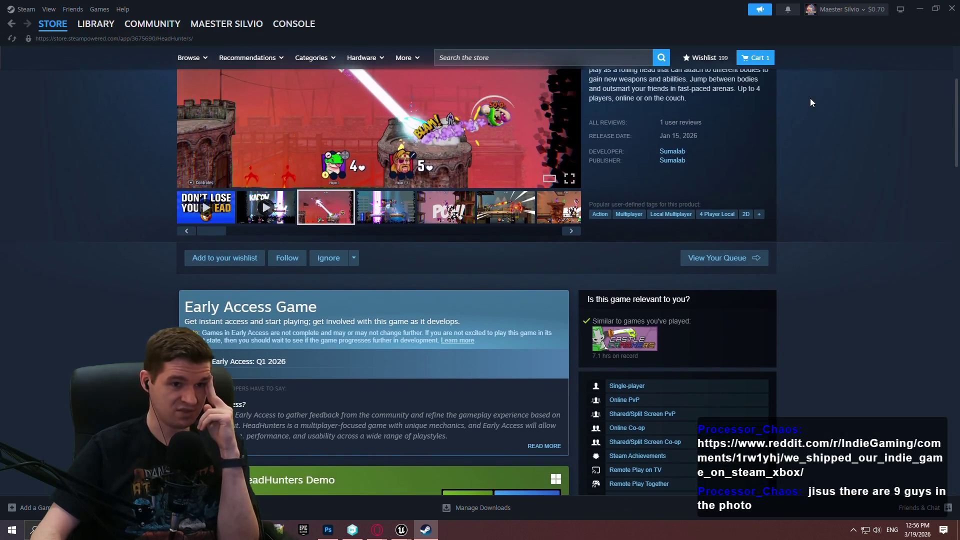
{"action": "scroll", "coordinate": [809, 105], "scroll_direction": "up", "scroll_amount": 2}
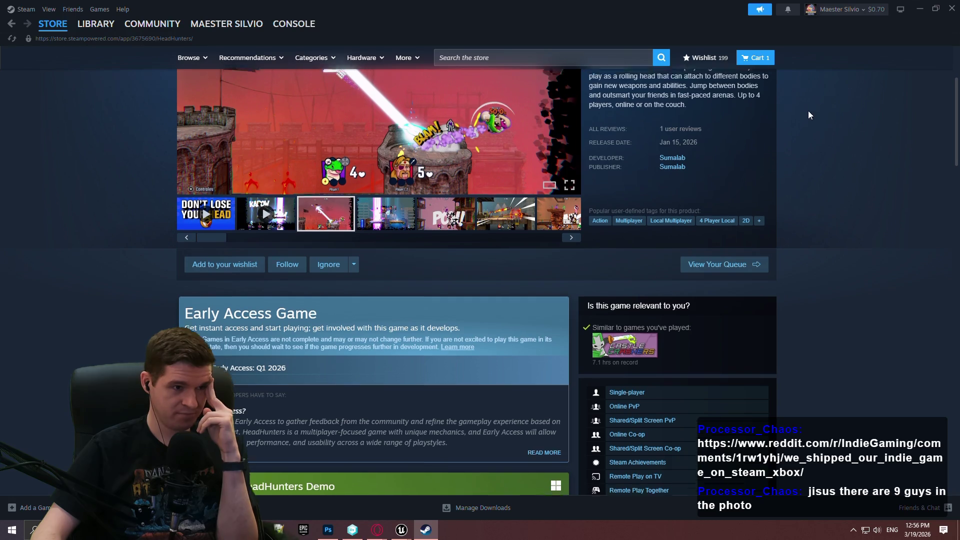
{"action": "left_click", "coordinate": [509, 220]}
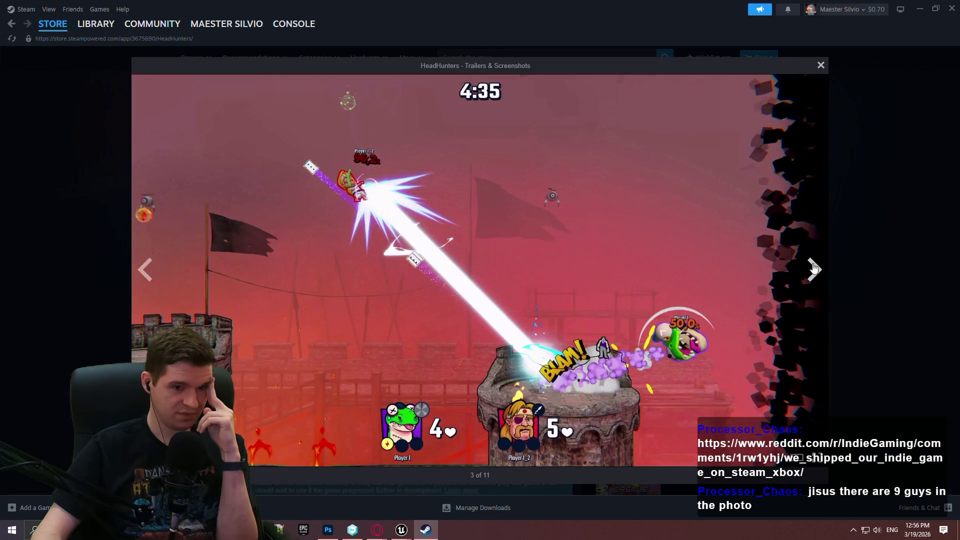
{"action": "left_click", "coordinate": [815, 263]}
{"action": "left_click", "coordinate": [871, 242]}
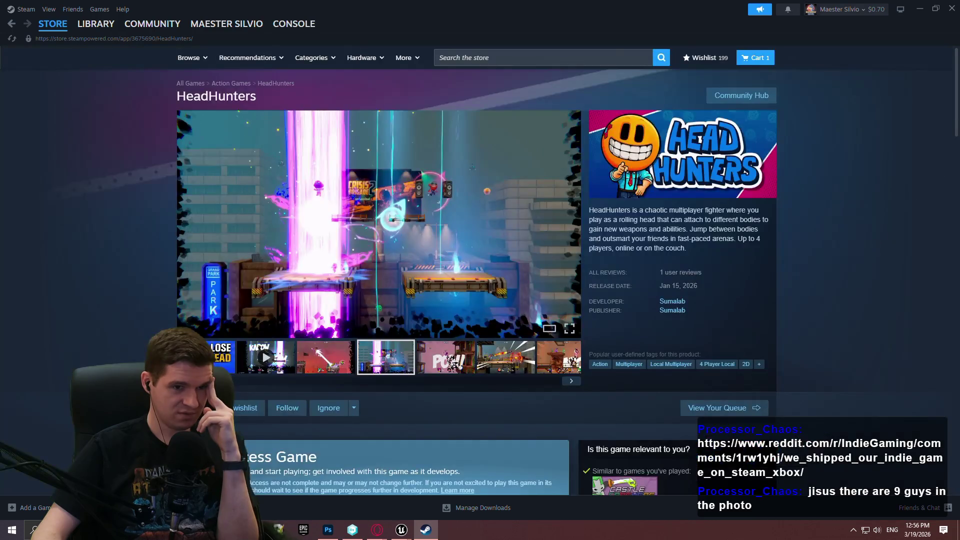
Step: Expand the full Early Access developer text and follow the developer's Instagram link
{"action": "left_click_drag", "start_coordinate": [958, 62], "coordinate": [954, 146]}
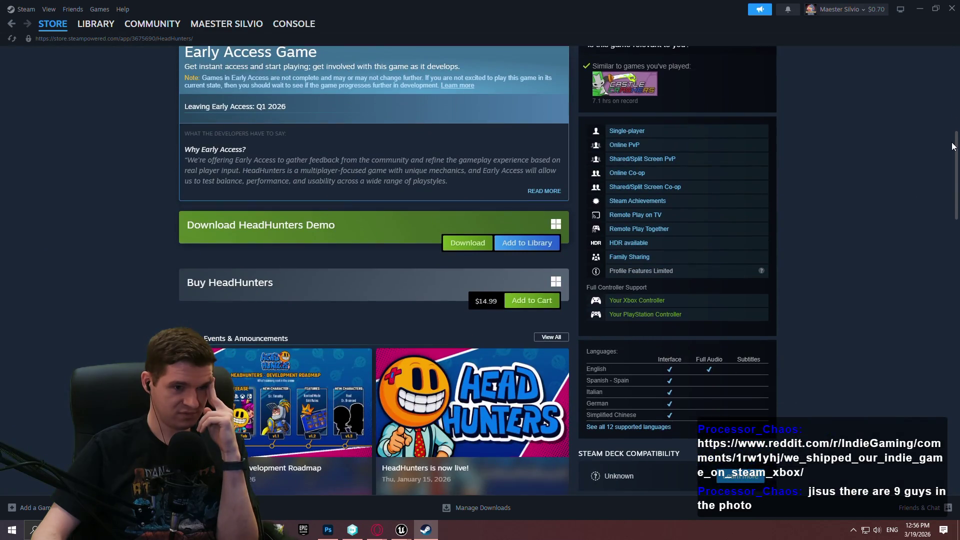
{"action": "mouse_move", "coordinate": [953, 146]}
{"action": "left_mouse_down"}
{"action": "mouse_move", "coordinate": [934, 294]}
{"action": "mouse_move", "coordinate": [922, 90]}
{"action": "mouse_move", "coordinate": [923, 100]}
{"action": "left_mouse_up"}
{"action": "scroll", "coordinate": [477, 270], "scroll_direction": "down", "scroll_amount": 5}
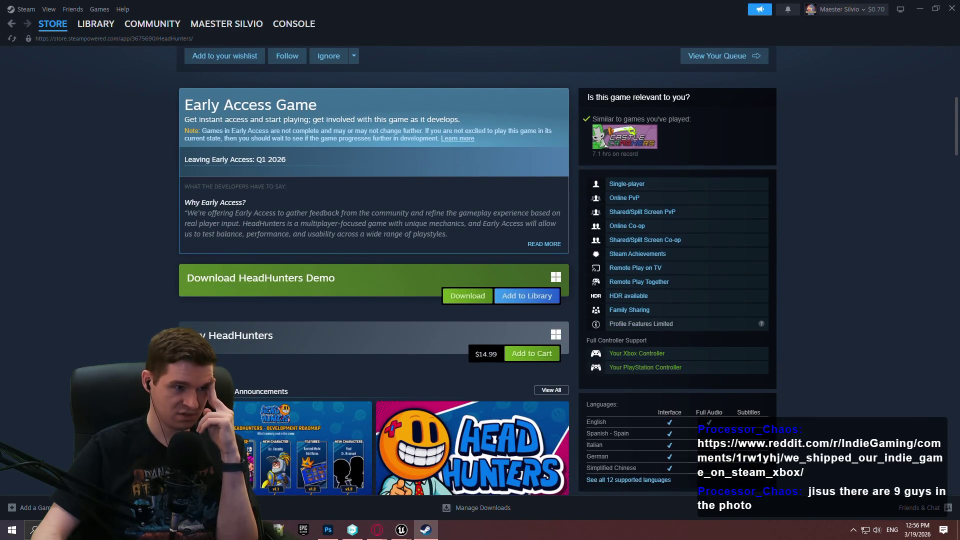
{"action": "left_click", "coordinate": [550, 245]}
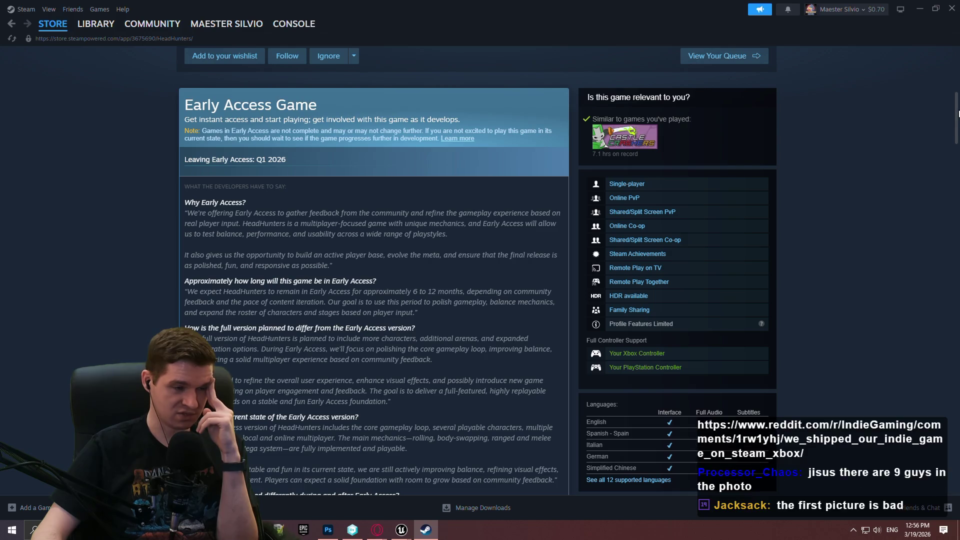
{"action": "scroll", "coordinate": [951, 164], "scroll_direction": "down", "scroll_amount": 7}
{"action": "mouse_move", "coordinate": [951, 164]}
{"action": "left_mouse_down"}
{"action": "mouse_move", "coordinate": [931, 32]}
{"action": "mouse_move", "coordinate": [942, 130]}
{"action": "mouse_move", "coordinate": [944, 55]}
{"action": "left_mouse_up"}
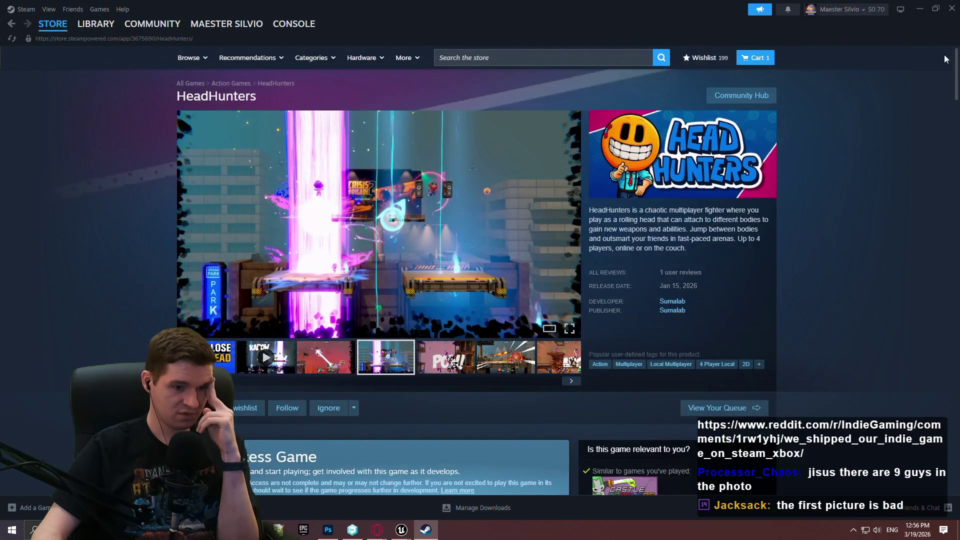
{"action": "scroll", "coordinate": [936, 226], "scroll_direction": "down", "scroll_amount": 15}
{"action": "scroll", "coordinate": [940, 164], "scroll_direction": "up", "scroll_amount": 6}
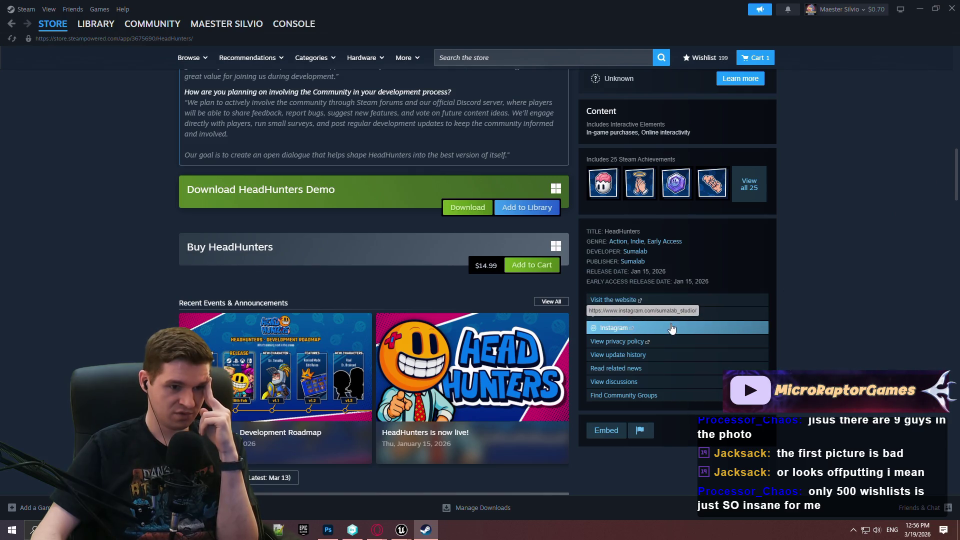
{"action": "left_click", "coordinate": [689, 324]}
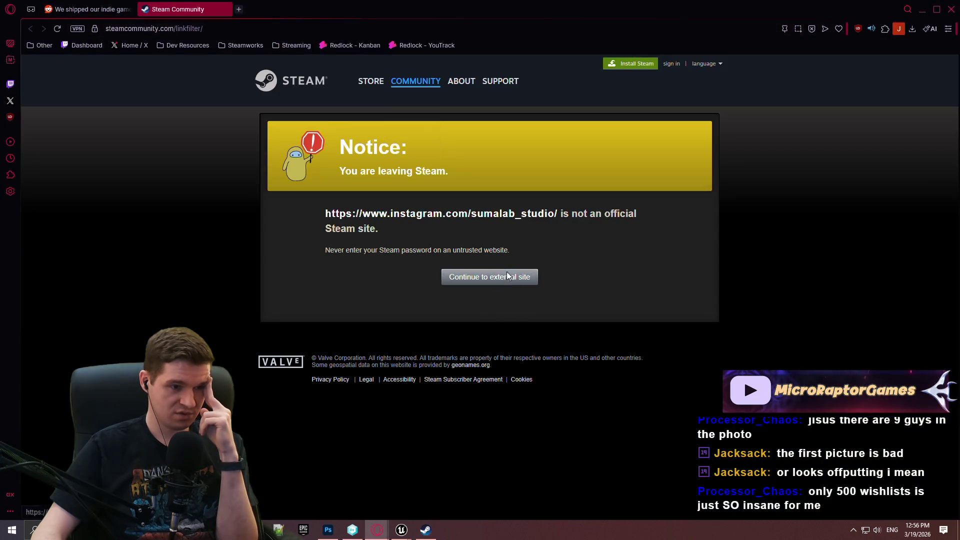
Step: Continue to Instagram, dismiss the sign-up prompts while scrolling the studio's posts, then close the tab
{"action": "left_click", "coordinate": [505, 277]}
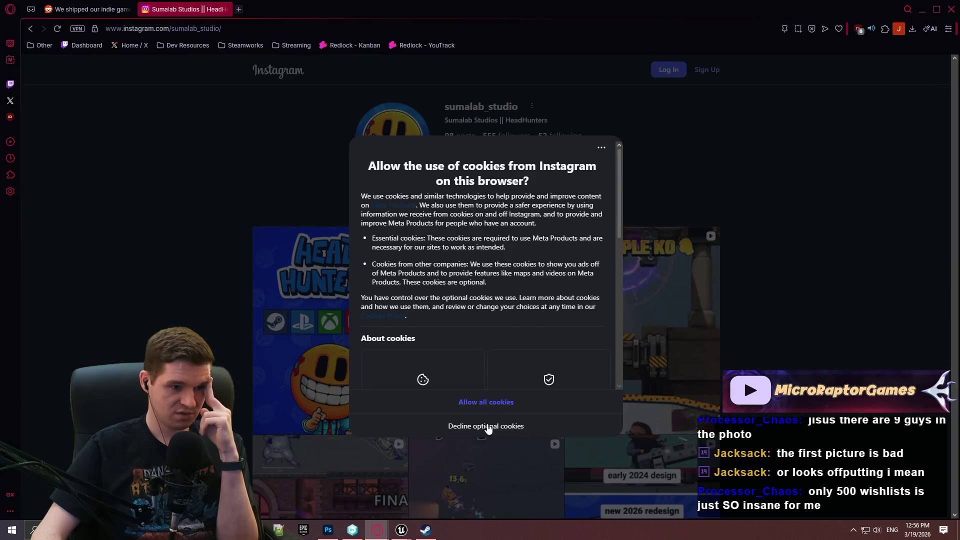
{"action": "scroll", "coordinate": [753, 273], "scroll_direction": "down", "scroll_amount": 3}
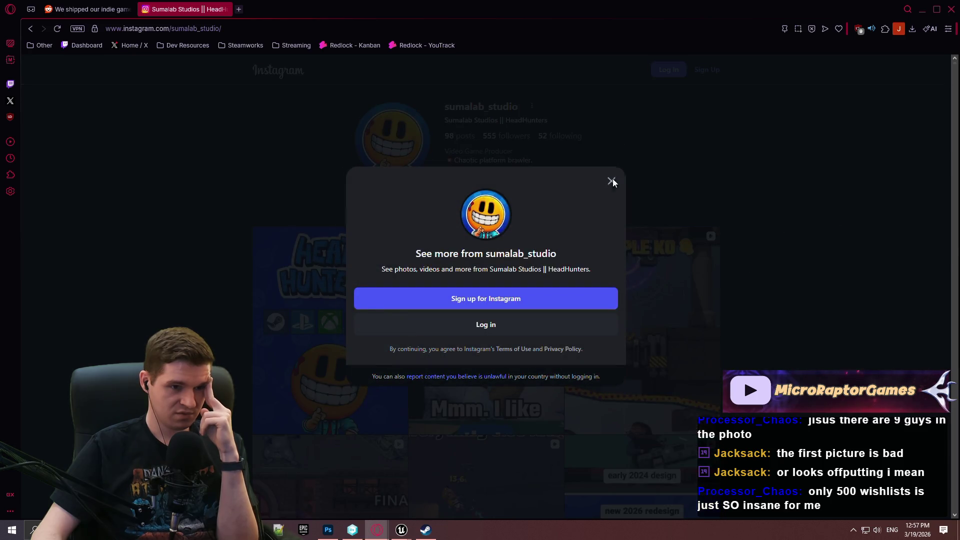
{"action": "left_click", "coordinate": [571, 168]}
{"action": "scroll", "coordinate": [647, 188], "scroll_direction": "down", "scroll_amount": 5}
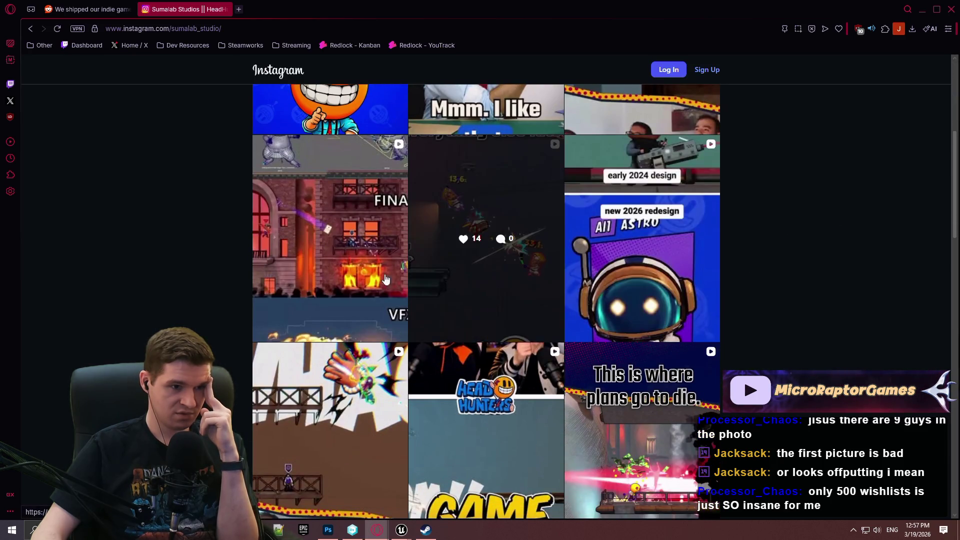
{"action": "scroll", "coordinate": [337, 290], "scroll_direction": "down", "scroll_amount": 7}
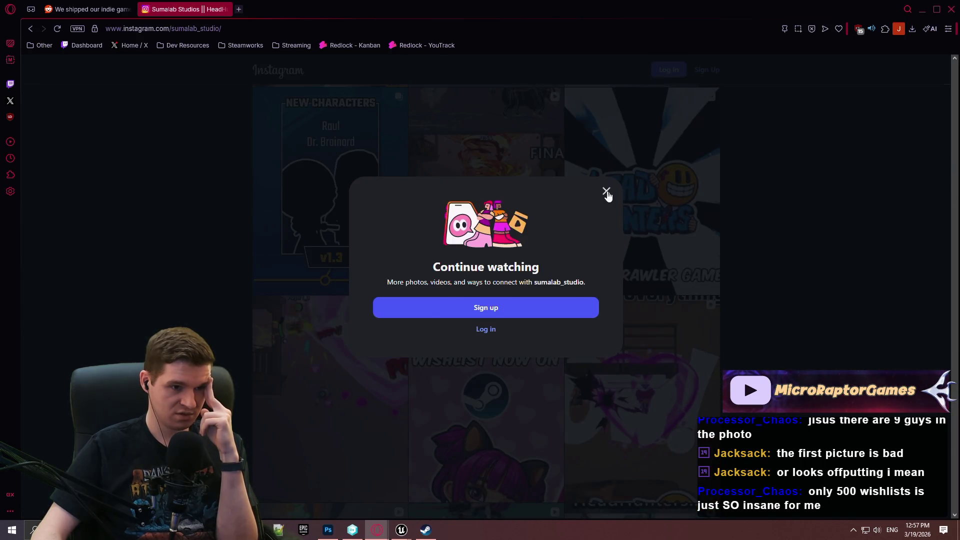
{"action": "left_click", "coordinate": [606, 192]}
{"action": "scroll", "coordinate": [364, 280], "scroll_direction": "down", "scroll_amount": 1}
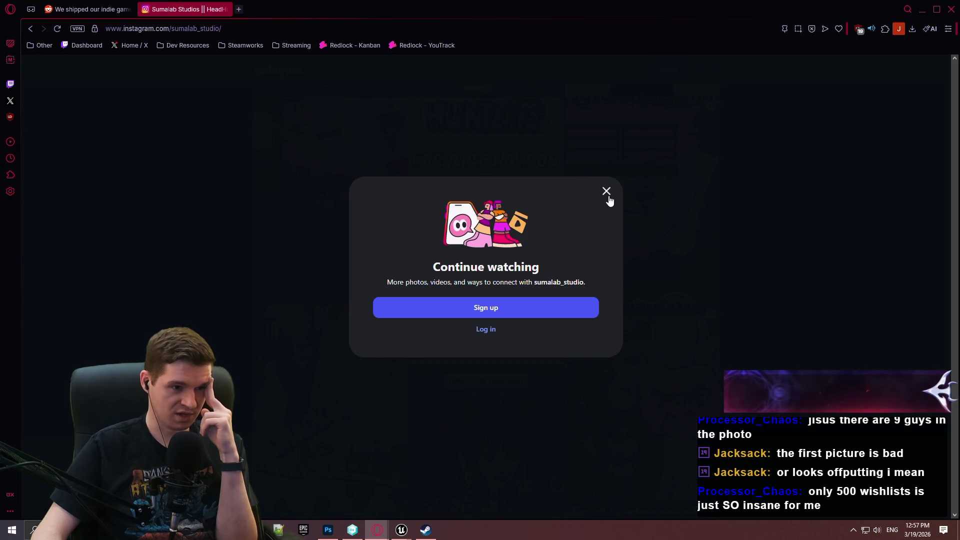
{"action": "left_click", "coordinate": [226, 9]}
{"action": "left_click", "coordinate": [909, 317]}
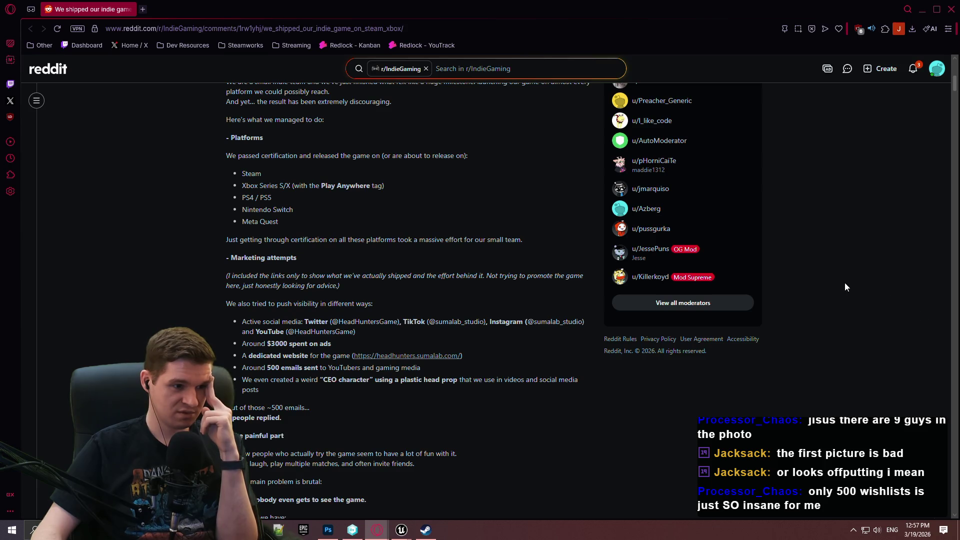
{"action": "scroll", "coordinate": [288, 226], "scroll_direction": "down", "scroll_amount": 2}
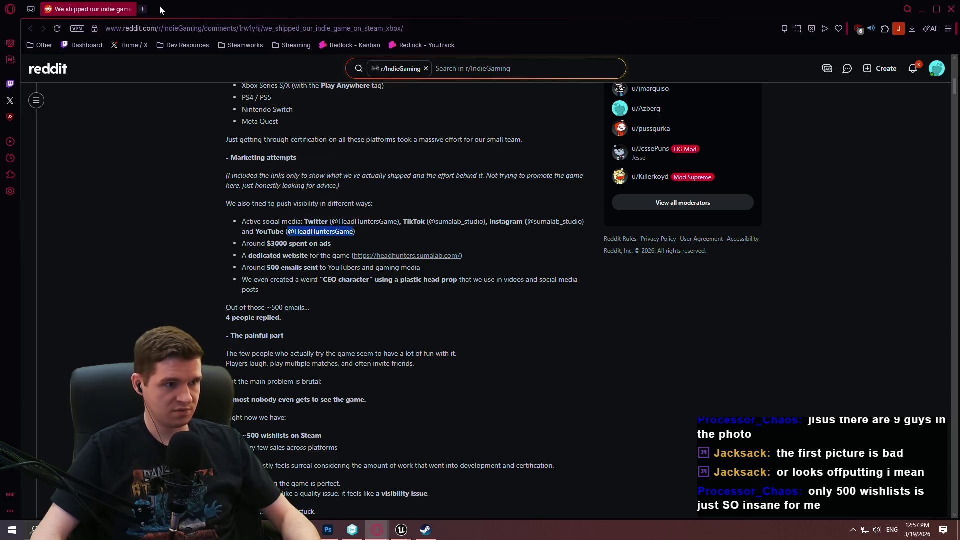
{"action": "left_click", "coordinate": [142, 9]}
{"action": "type", "text": "y"}
{"action": "key", "text": "Return"}
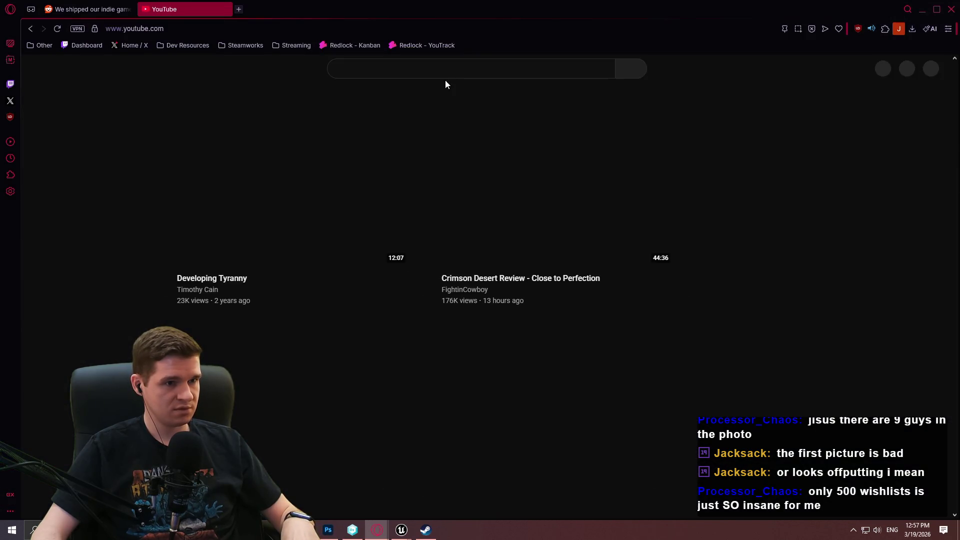
{"action": "left_click", "coordinate": [445, 68]}
{"action": "type", "text": "@HeadHuntersGame"}
{"action": "left_click", "coordinate": [610, 70]}
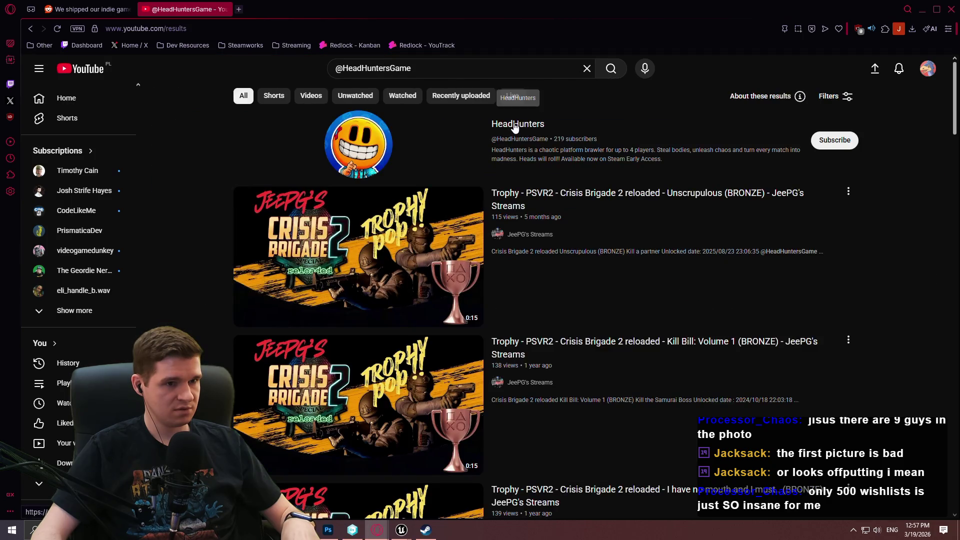
Step: Open the HeadHunters channel's Videos list, then return to the Steam store page
{"action": "left_click", "coordinate": [515, 123]}
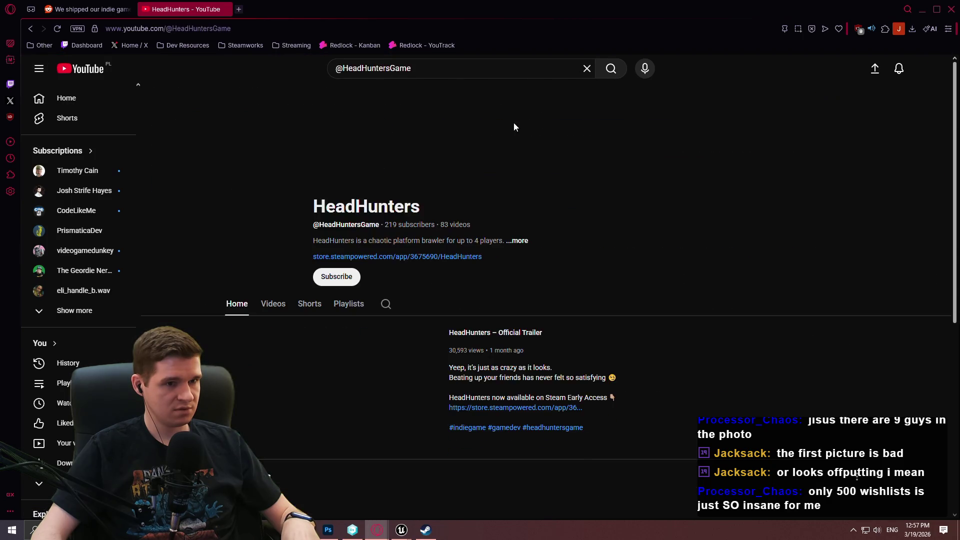
{"action": "left_click", "coordinate": [273, 304]}
{"action": "scroll", "coordinate": [171, 157], "scroll_direction": "down", "scroll_amount": 4}
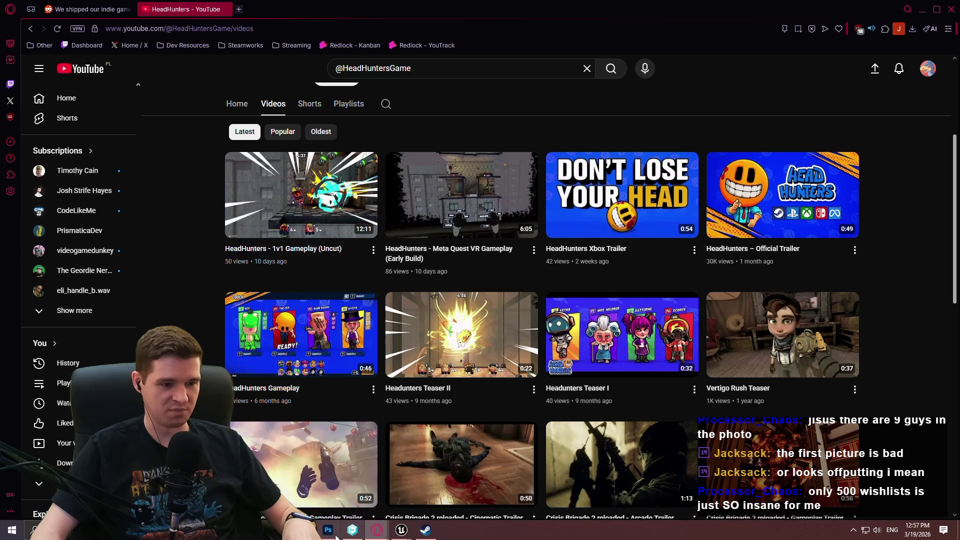
{"action": "scroll", "coordinate": [918, 349], "scroll_direction": "down", "scroll_amount": 1}
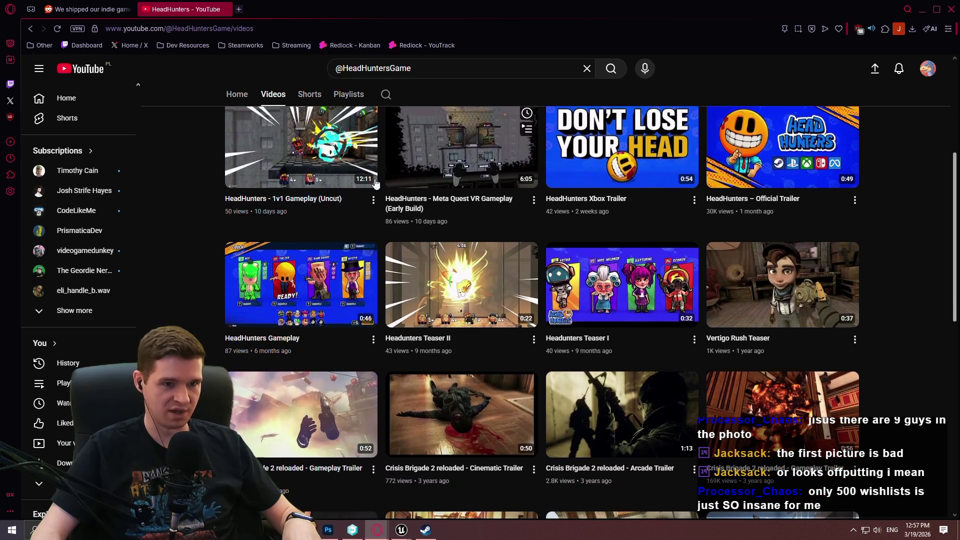
{"action": "scroll", "coordinate": [436, 200], "scroll_direction": "up", "scroll_amount": 2}
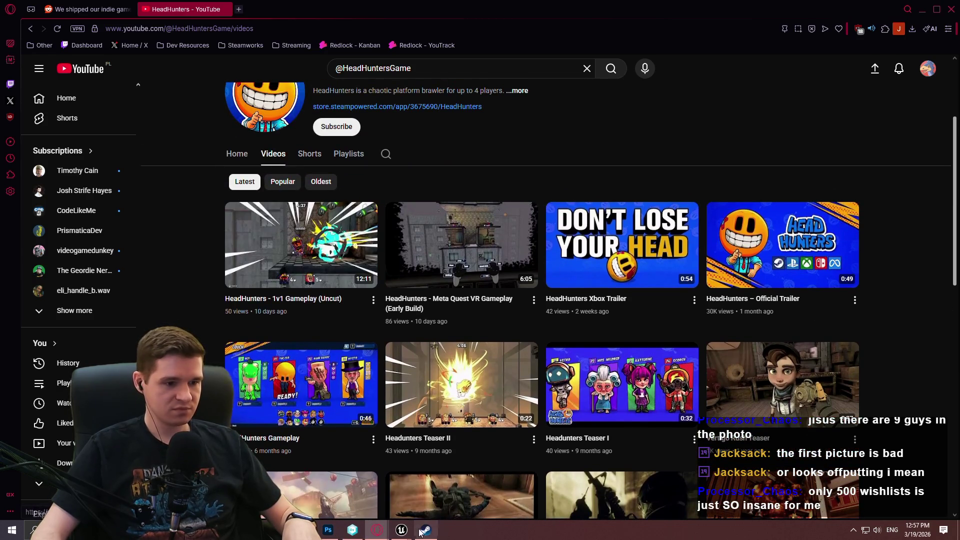
{"action": "left_click", "coordinate": [423, 531]}
{"action": "scroll", "coordinate": [320, 214], "scroll_direction": "up", "scroll_amount": 10}
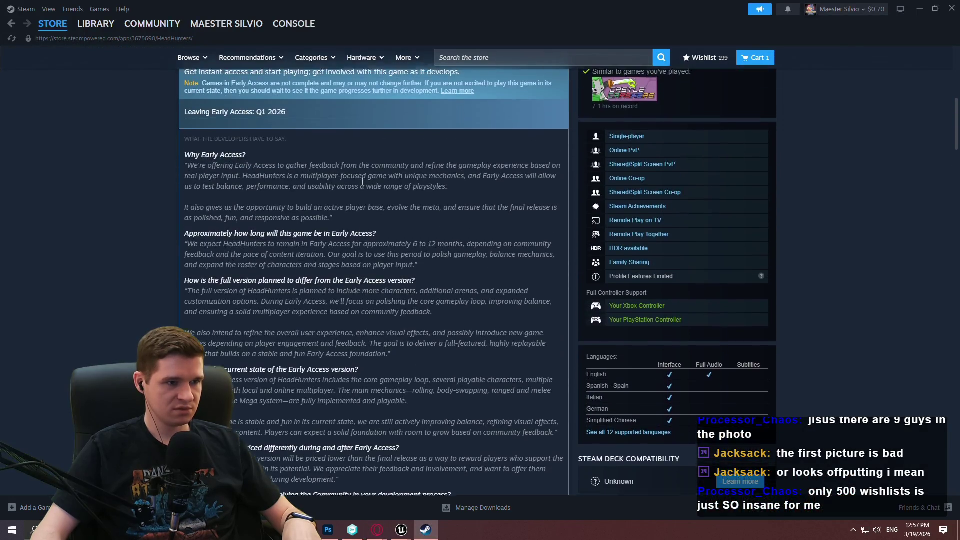
Step: Play the HeadHunters trailer full screen, then pause it and jump to the castle scene
{"action": "scroll", "coordinate": [362, 181], "scroll_direction": "up", "scroll_amount": 7}
{"action": "left_click", "coordinate": [225, 317]}
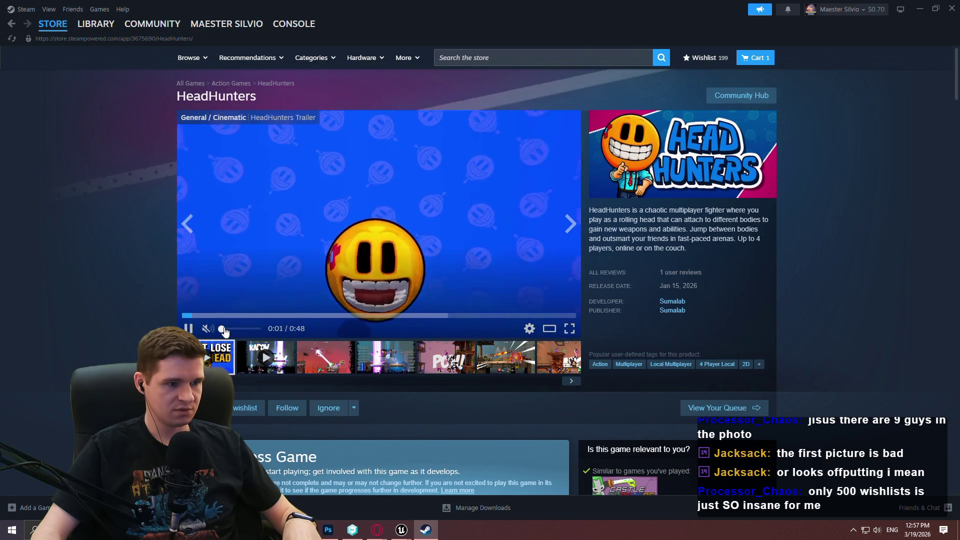
{"action": "left_click", "coordinate": [570, 329]}
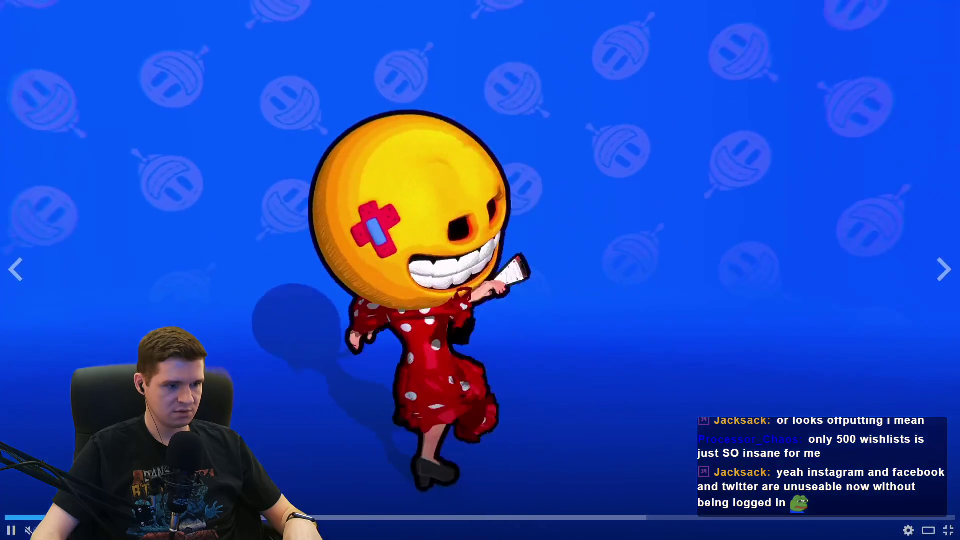
{"action": "left_click", "coordinate": [330, 490]}
{"action": "left_click", "coordinate": [352, 518]}
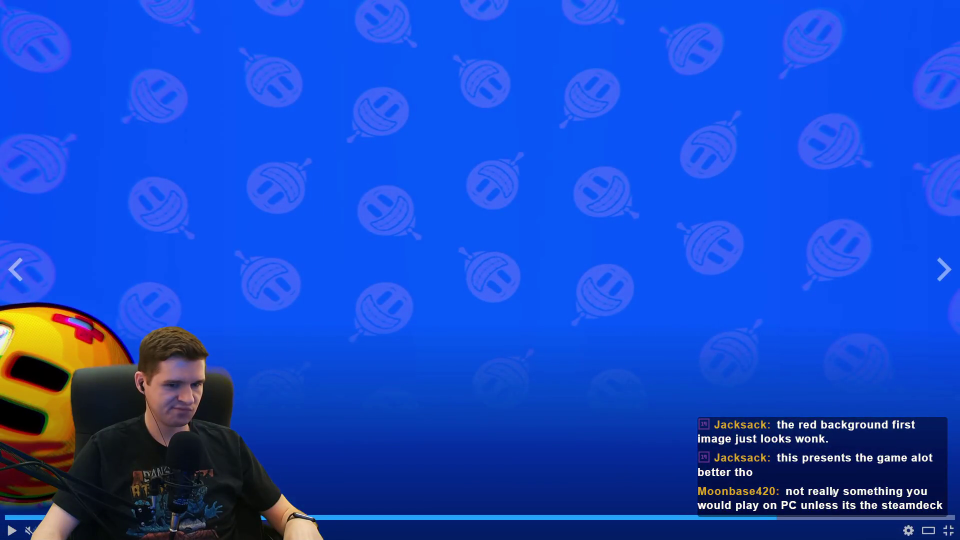
Step: Pause the trailer and scrub back and forth through its gameplay and castle scenes
{"action": "key", "text": "space"}
{"action": "left_click", "coordinate": [683, 519]}
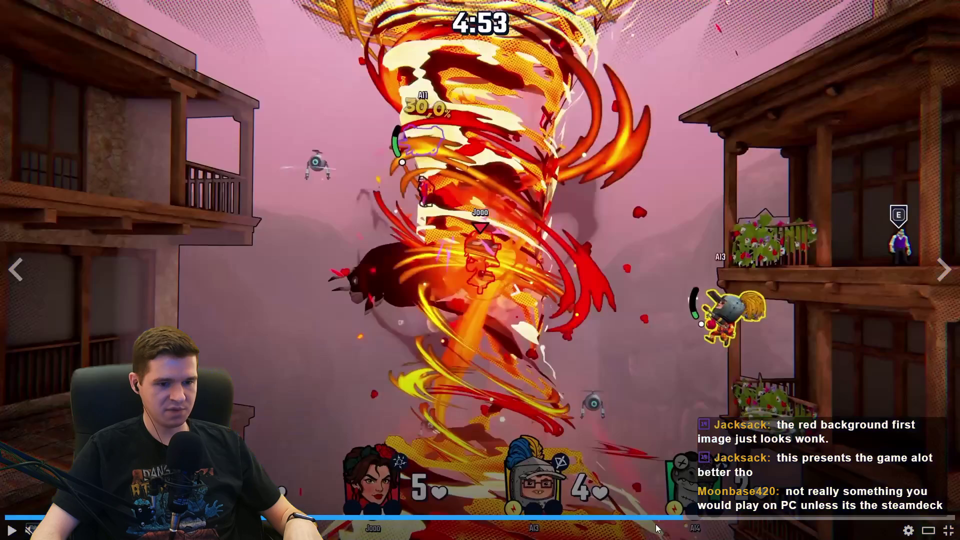
{"action": "left_click", "coordinate": [621, 519]}
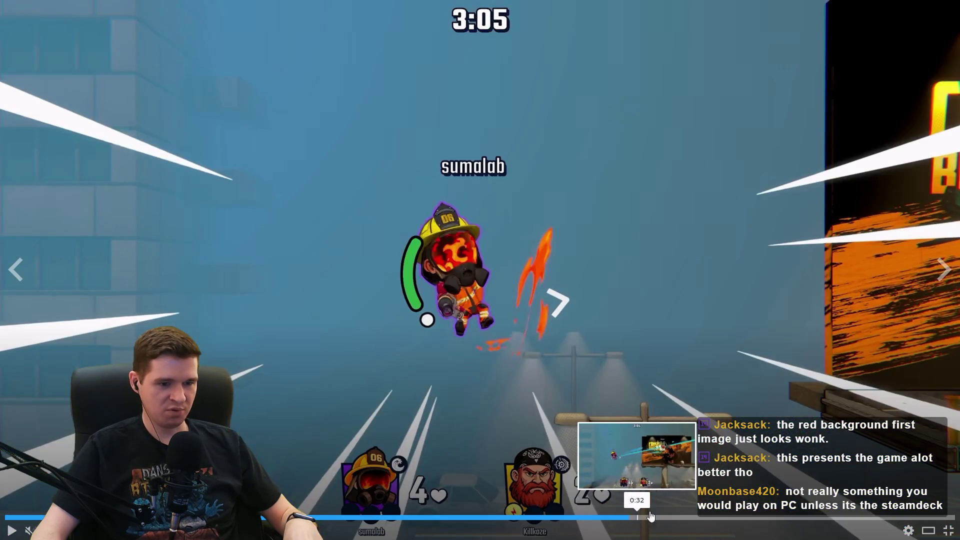
{"action": "left_click", "coordinate": [672, 520]}
{"action": "left_click", "coordinate": [696, 519]}
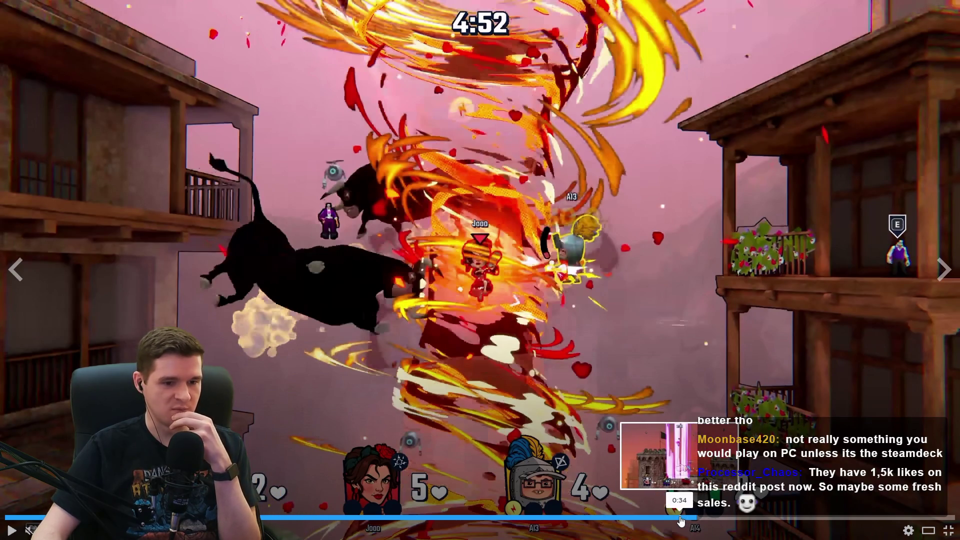
{"action": "left_click", "coordinate": [671, 519]}
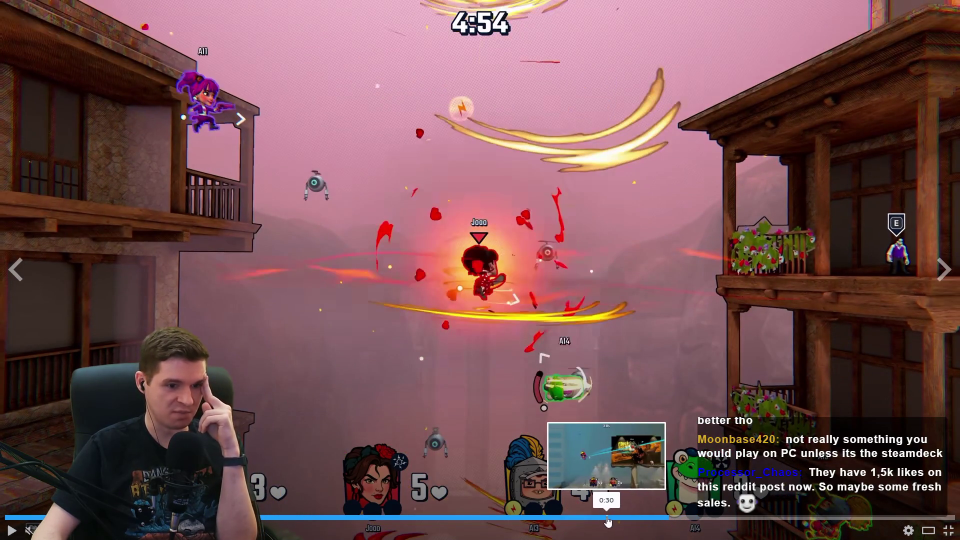
{"action": "left_click", "coordinate": [606, 520]}
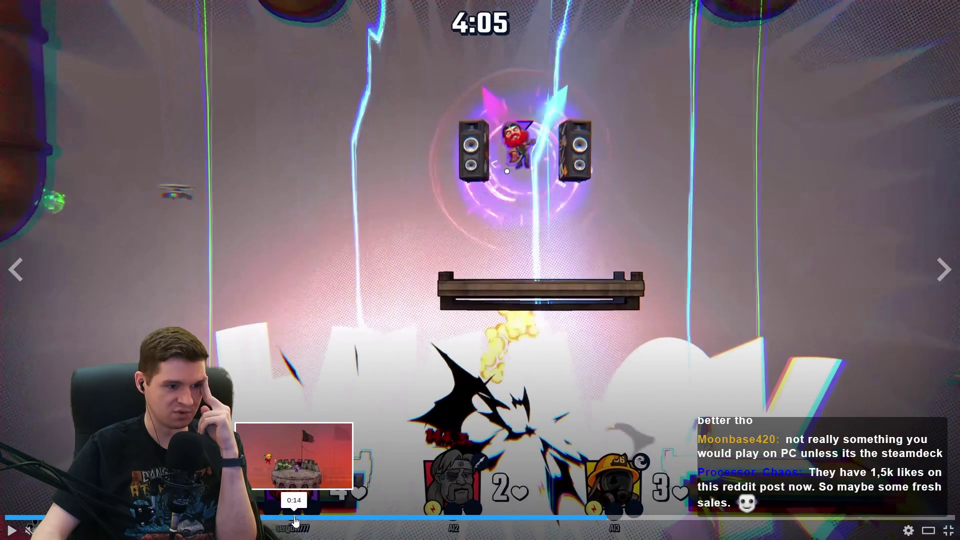
{"action": "left_click", "coordinate": [294, 520]}
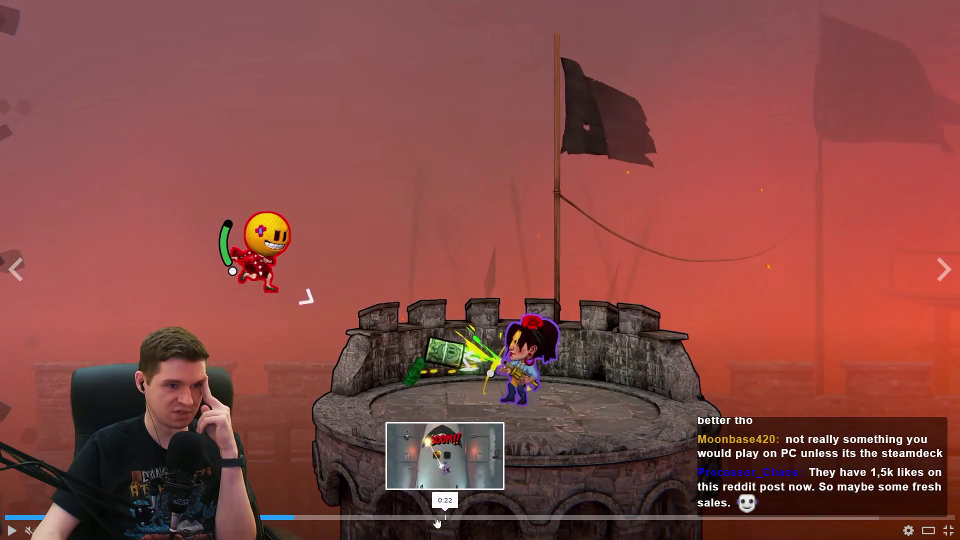
{"action": "left_click", "coordinate": [376, 520]}
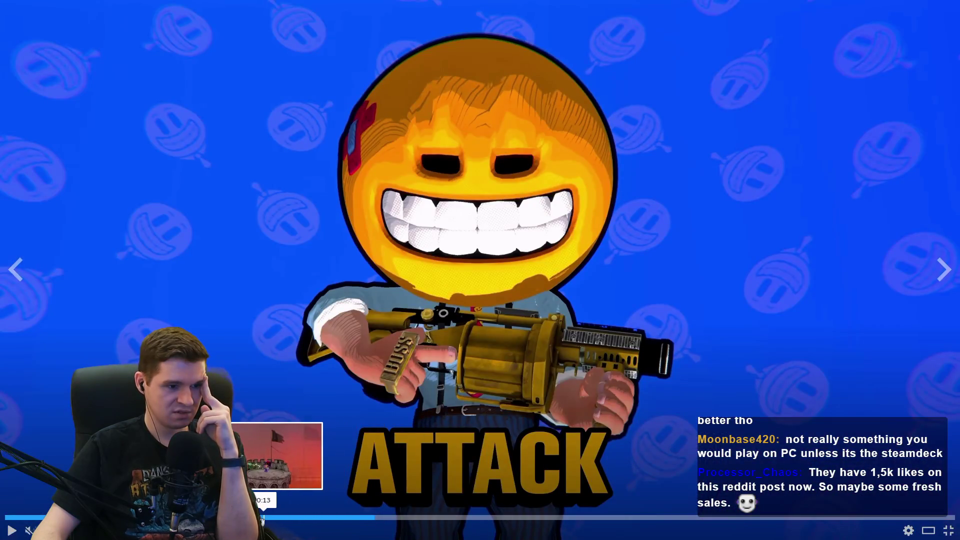
{"action": "left_click", "coordinate": [289, 520]}
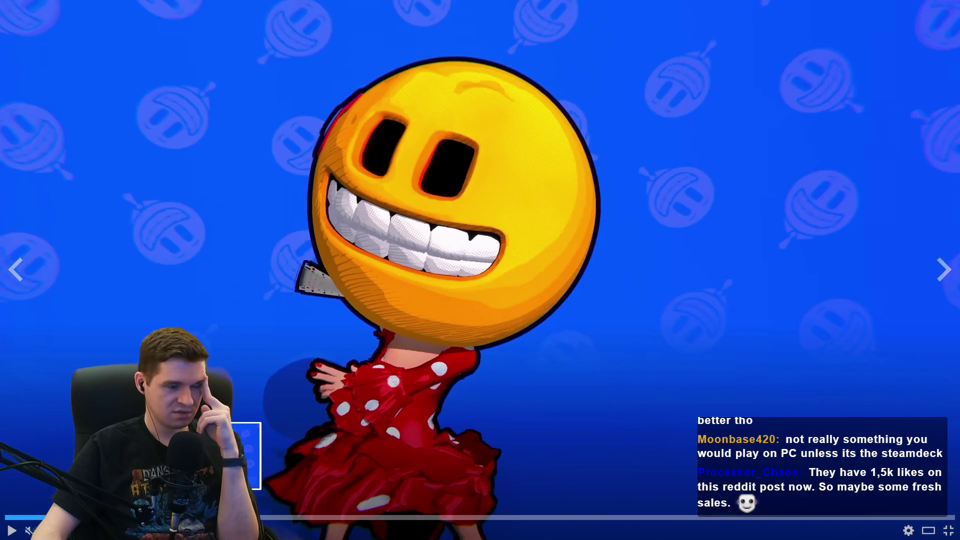
{"action": "left_click", "coordinate": [200, 520]}
Step: Exit full screen, step through screenshots up to the sixth, scroll the page, and return to YouTube
{"action": "left_click", "coordinate": [946, 534]}
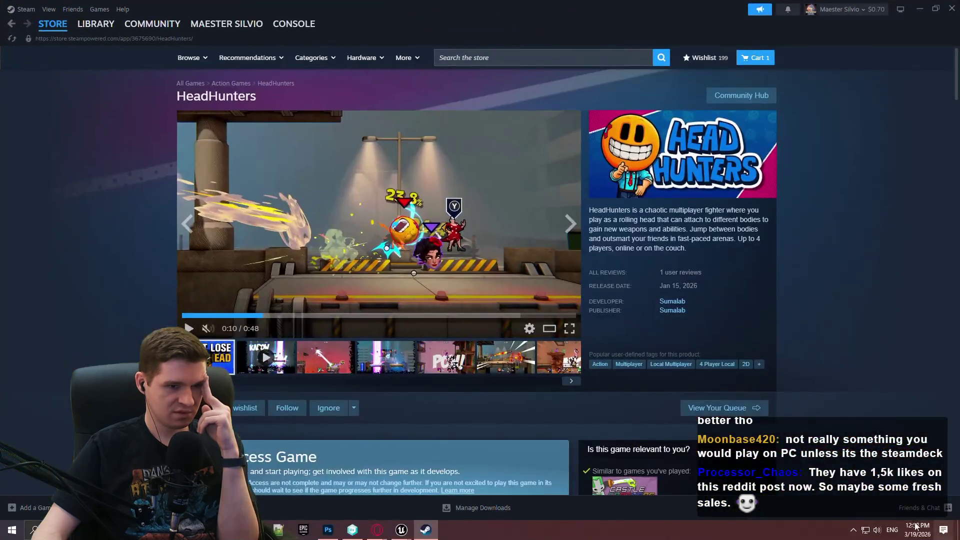
{"action": "left_click", "coordinate": [325, 359]}
{"action": "left_click", "coordinate": [385, 359]}
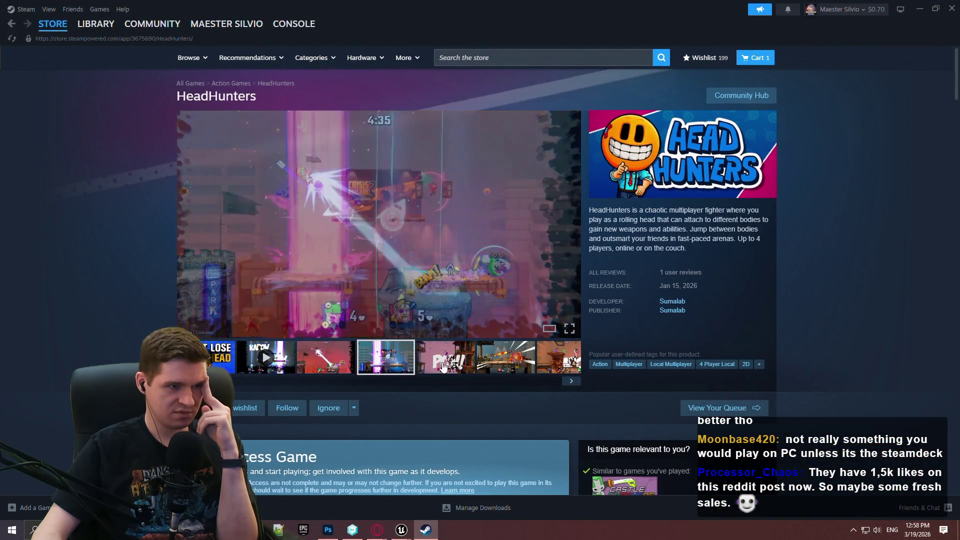
{"action": "left_click", "coordinate": [445, 359]}
{"action": "left_click", "coordinate": [505, 359]}
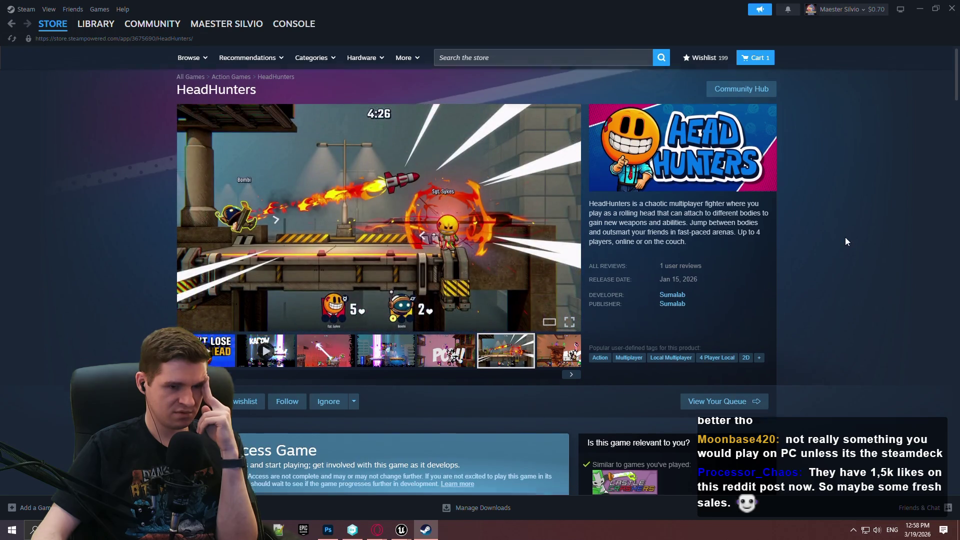
{"action": "scroll", "coordinate": [834, 212], "scroll_direction": "down", "scroll_amount": 10}
{"action": "scroll", "coordinate": [830, 211], "scroll_direction": "down", "scroll_amount": 6}
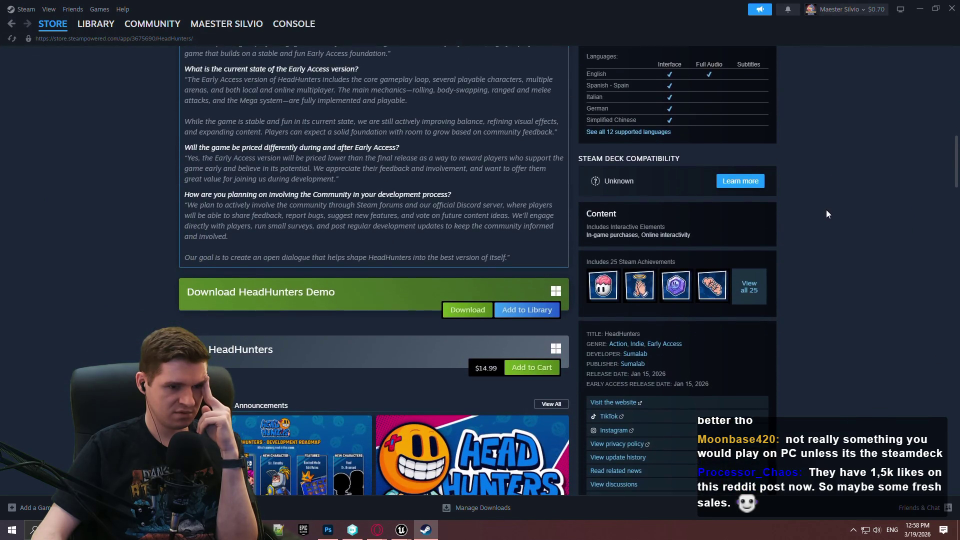
{"action": "scroll", "coordinate": [826, 214], "scroll_direction": "down", "scroll_amount": 4}
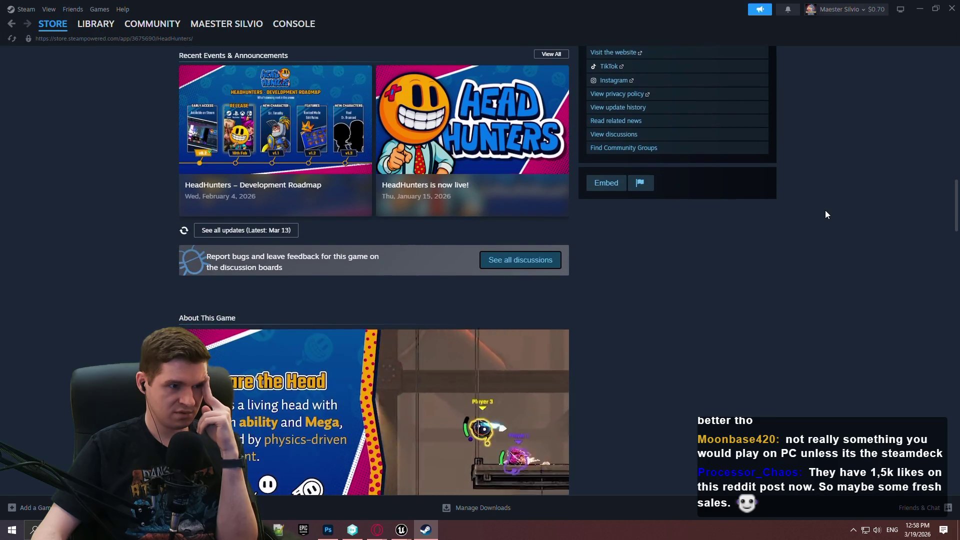
{"action": "key", "text": "alt+Tab"}
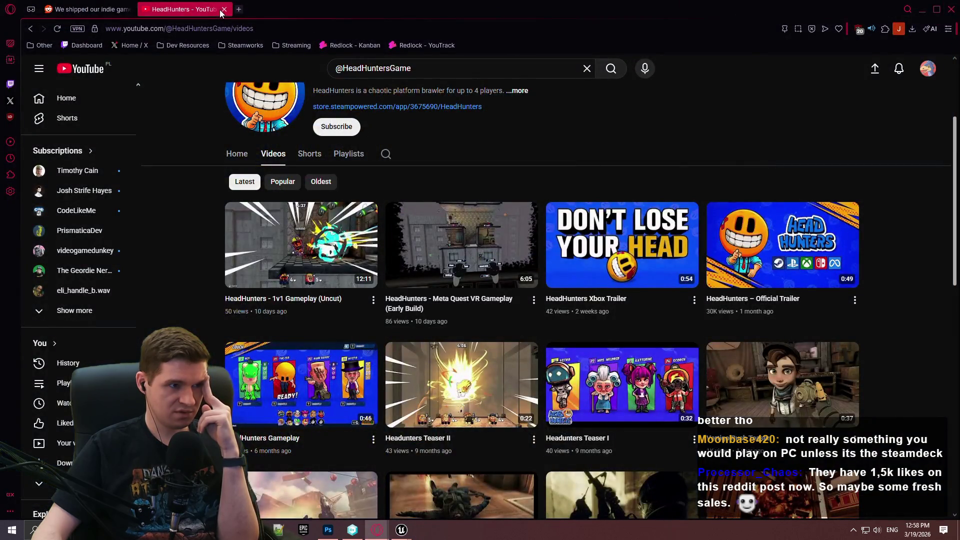
Step: Close the YouTube tab and highlight the Reddit post's line about 500 emails sent
{"action": "left_click", "coordinate": [224, 9]}
{"action": "scroll", "coordinate": [423, 237], "scroll_direction": "up", "scroll_amount": 2}
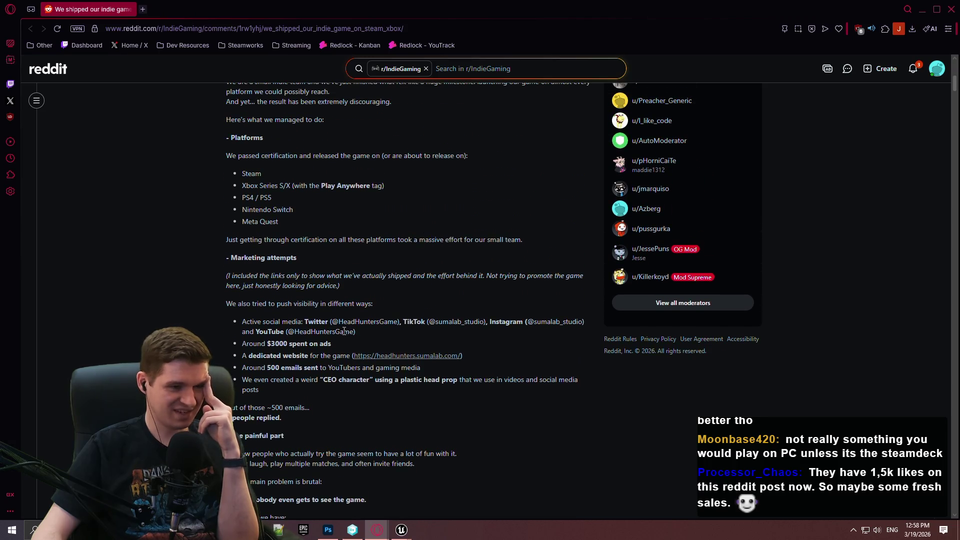
{"action": "scroll", "coordinate": [344, 332], "scroll_direction": "down", "scroll_amount": 2}
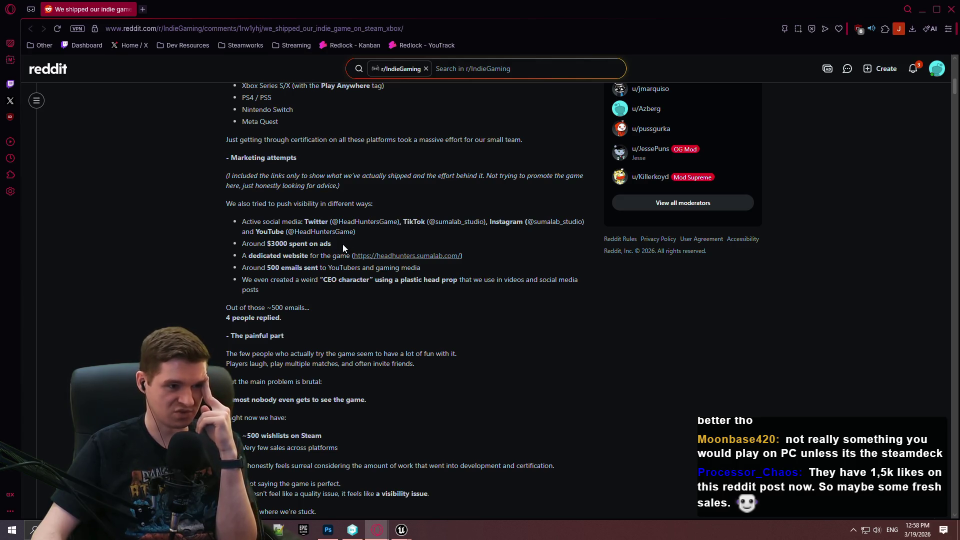
{"action": "mouse_move", "coordinate": [422, 267]}
{"action": "left_mouse_down"}
{"action": "mouse_move", "coordinate": [215, 178]}
{"action": "mouse_move", "coordinate": [261, 269]}
{"action": "mouse_move", "coordinate": [283, 202]}
{"action": "left_mouse_up"}
{"action": "left_click", "coordinate": [489, 276]}
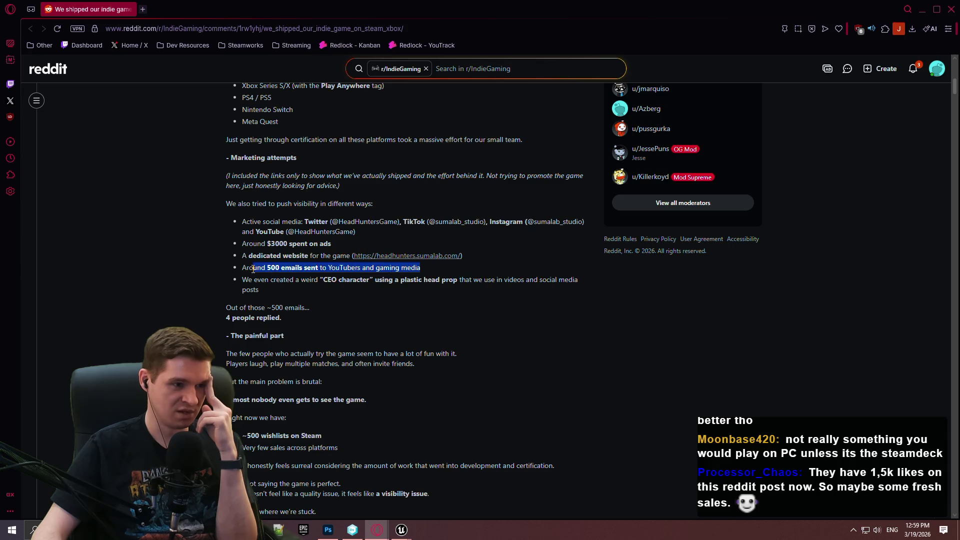
{"action": "left_click", "coordinate": [481, 276]}
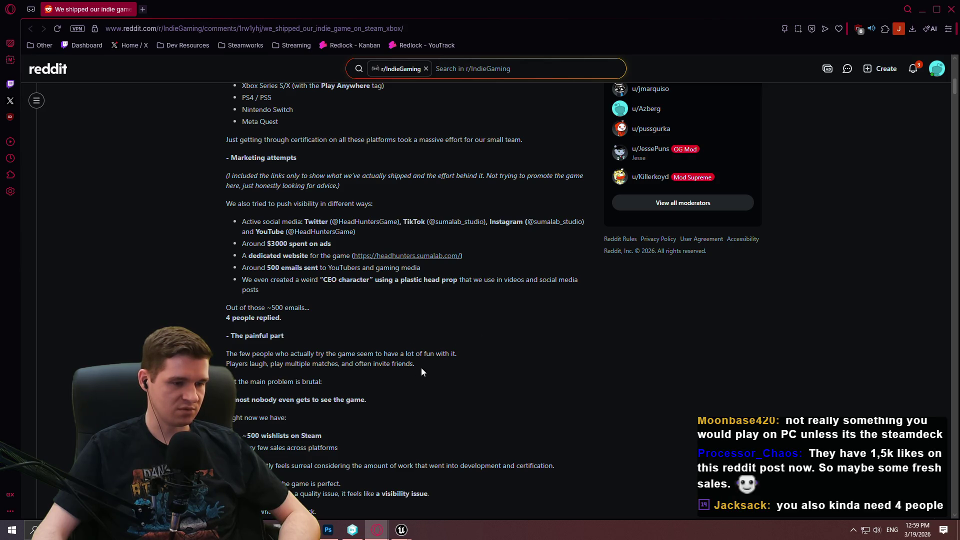
Step: Highlight the post's lines on players having fun, then open a new tab's Steamworks bookmarks
{"action": "scroll", "coordinate": [445, 375], "scroll_direction": "down", "scroll_amount": 3}
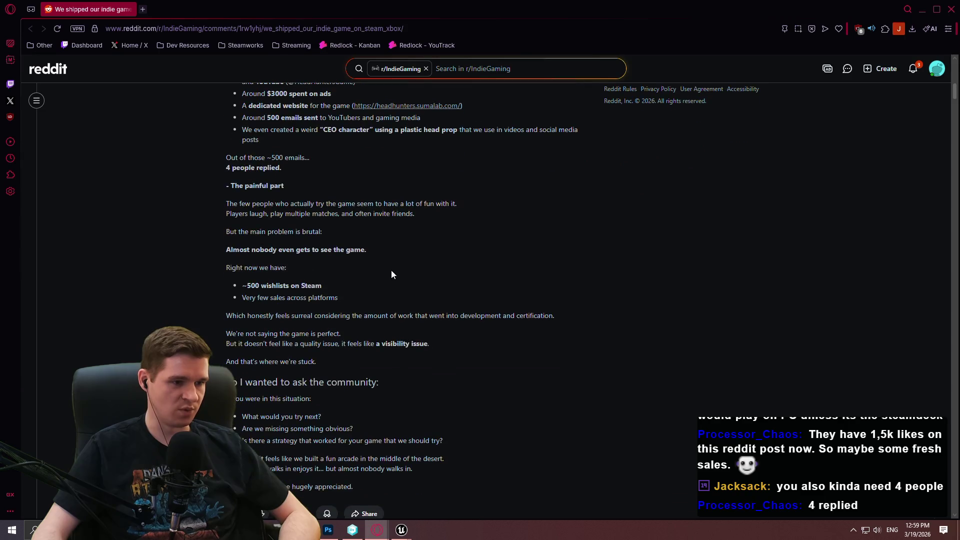
{"action": "scroll", "coordinate": [455, 237], "scroll_direction": "up", "scroll_amount": 2}
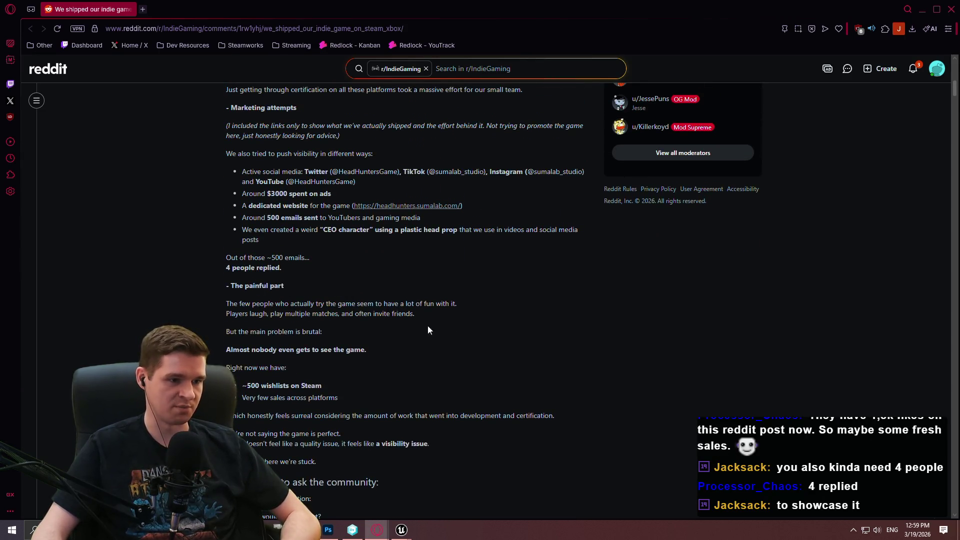
{"action": "left_click_drag", "start_coordinate": [226, 300], "coordinate": [353, 335]}
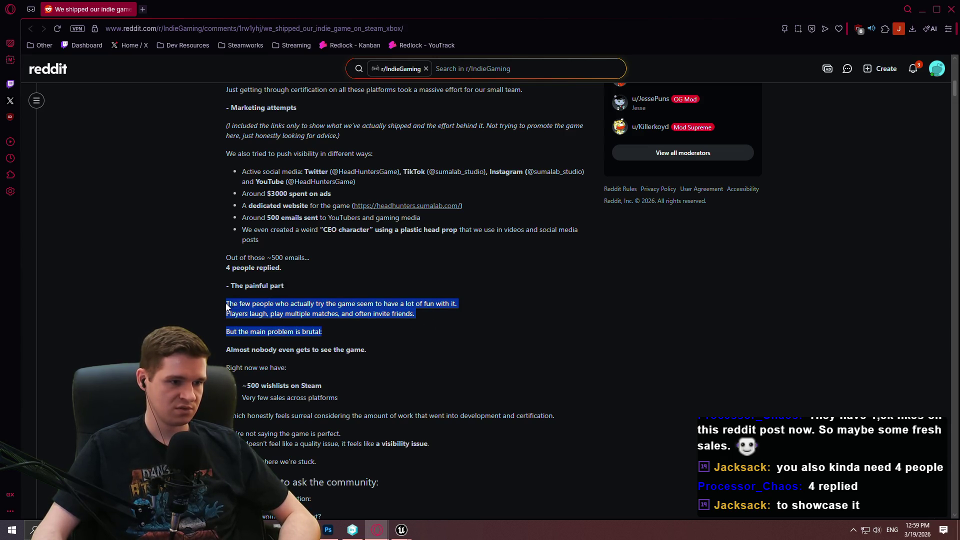
{"action": "left_click", "coordinate": [406, 343]}
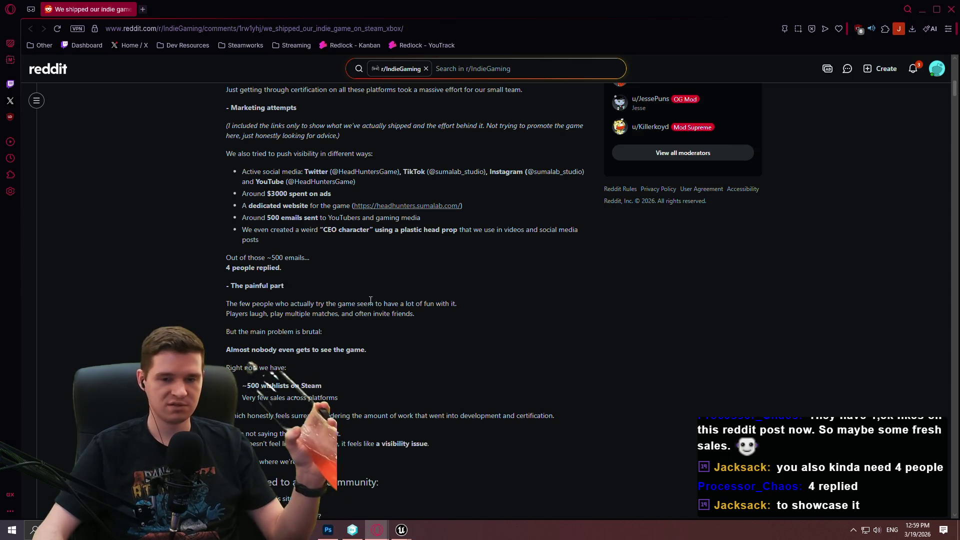
{"action": "scroll", "coordinate": [451, 334], "scroll_direction": "down", "scroll_amount": 3}
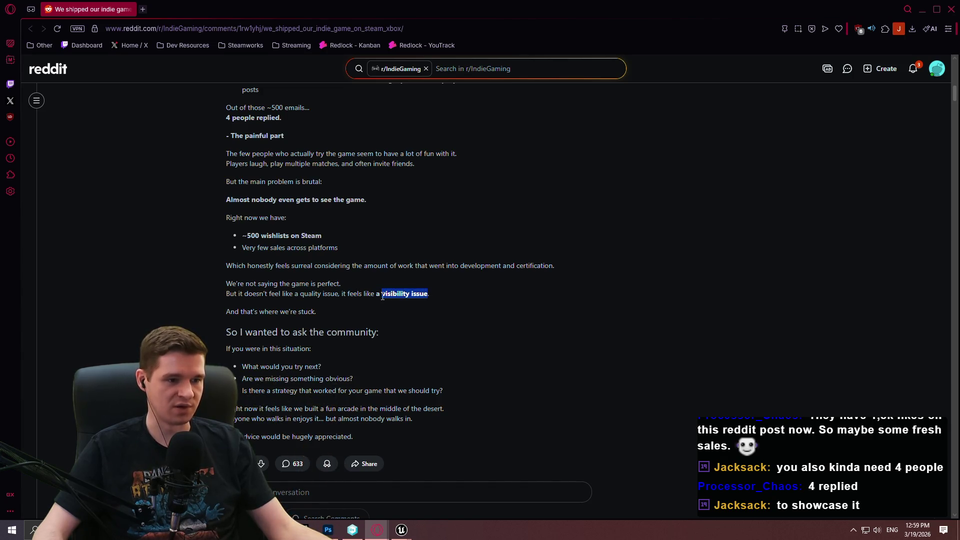
{"action": "left_click", "coordinate": [471, 307]}
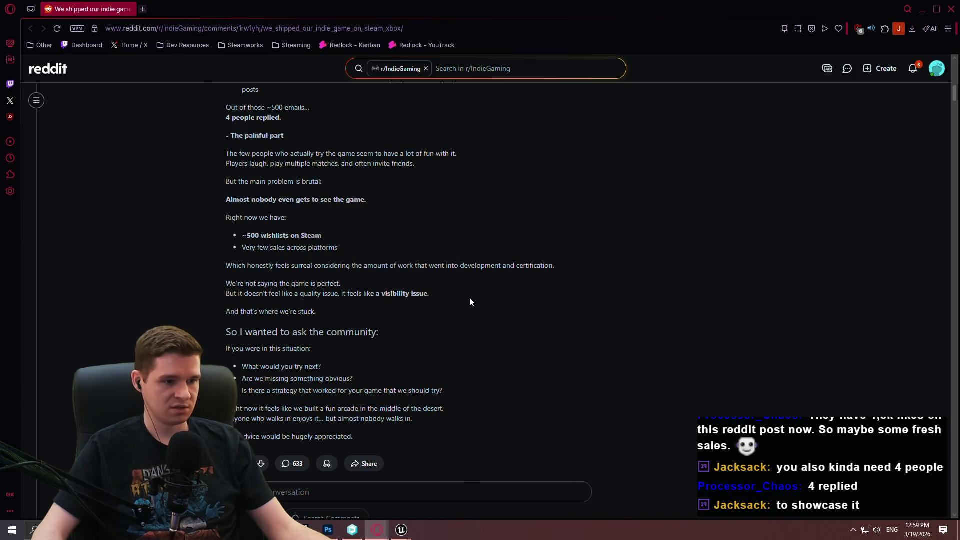
{"action": "left_click", "coordinate": [142, 10]}
{"action": "left_click", "coordinate": [242, 46]}
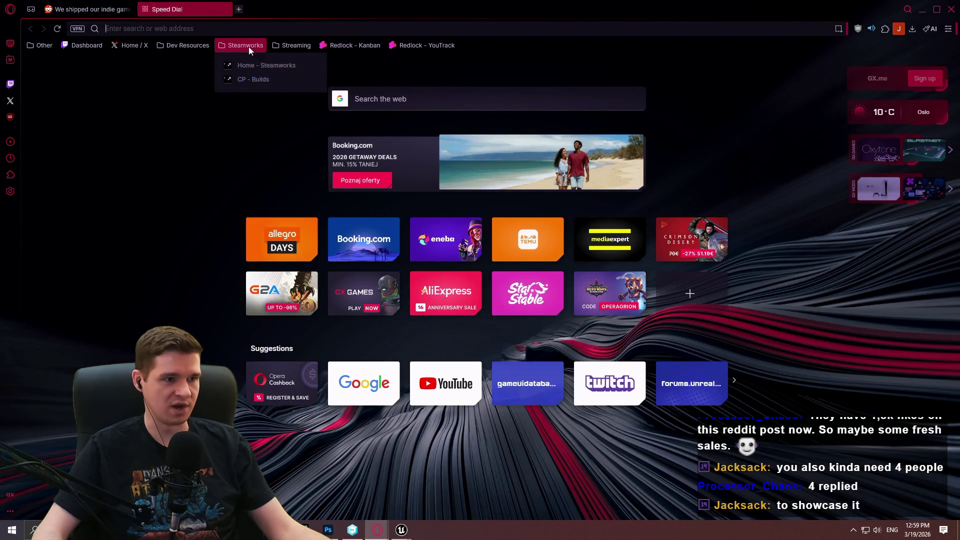
Step: From the Steamworks home dashboard, open Coin Pusher Reloaded's app page and scroll through it
{"action": "left_click", "coordinate": [281, 67]}
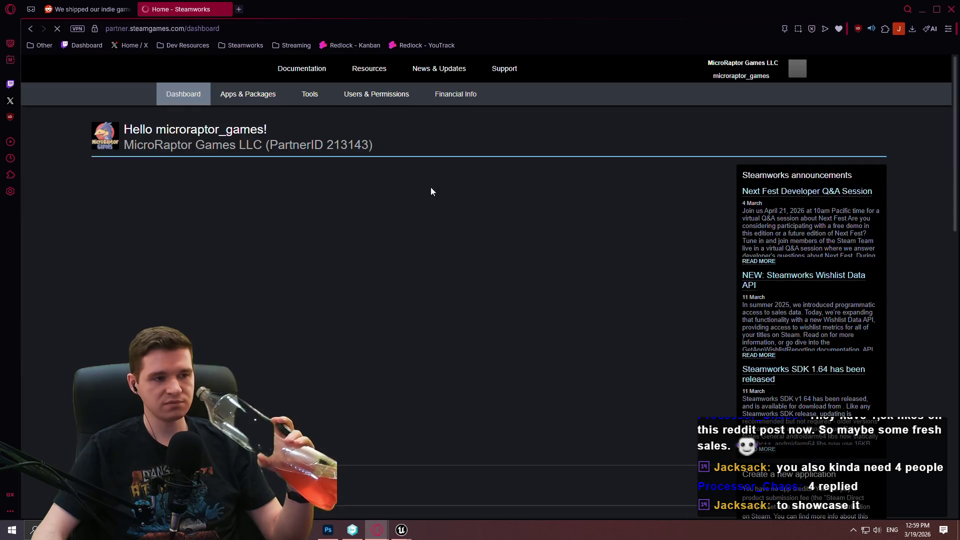
{"action": "left_click", "coordinate": [173, 216]}
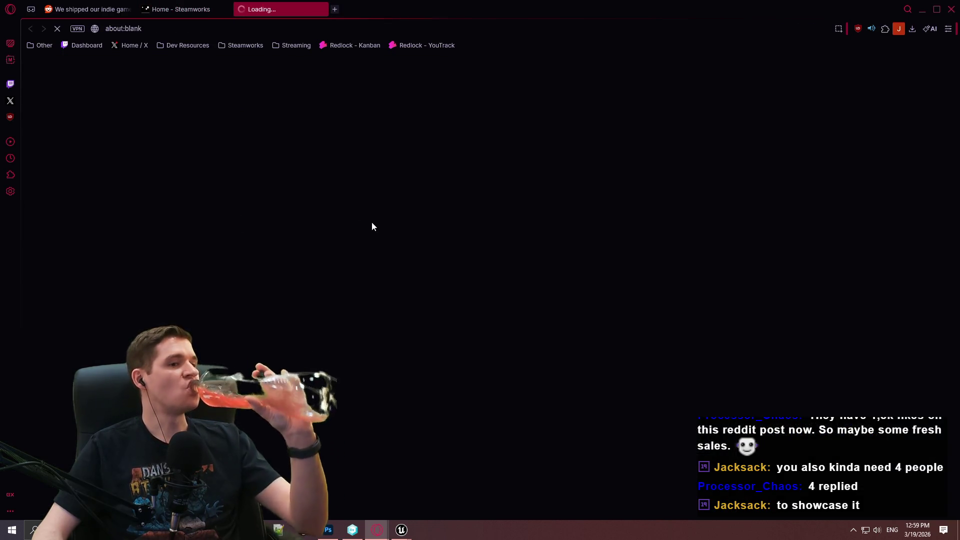
{"action": "scroll", "coordinate": [325, 225], "scroll_direction": "down", "scroll_amount": 5}
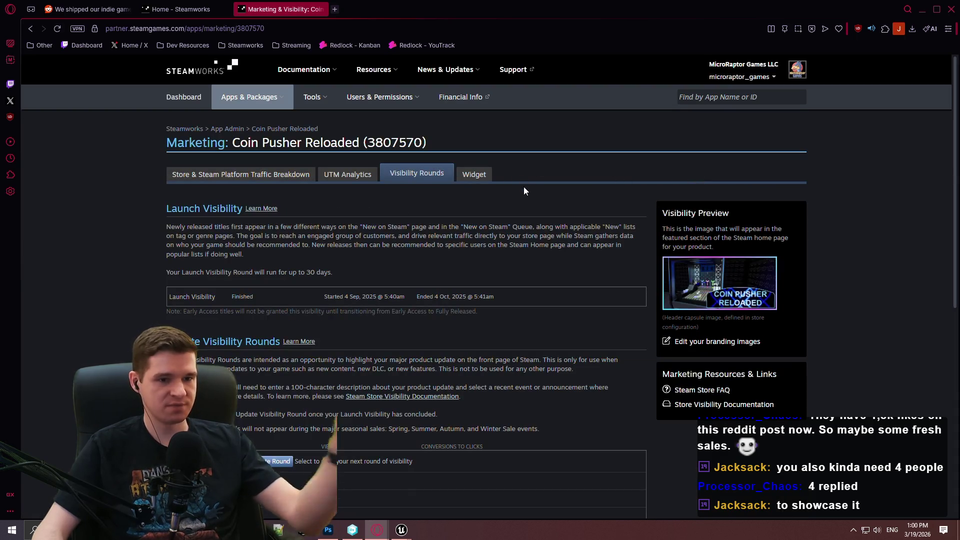
{"action": "scroll", "coordinate": [520, 195], "scroll_direction": "down", "scroll_amount": 4}
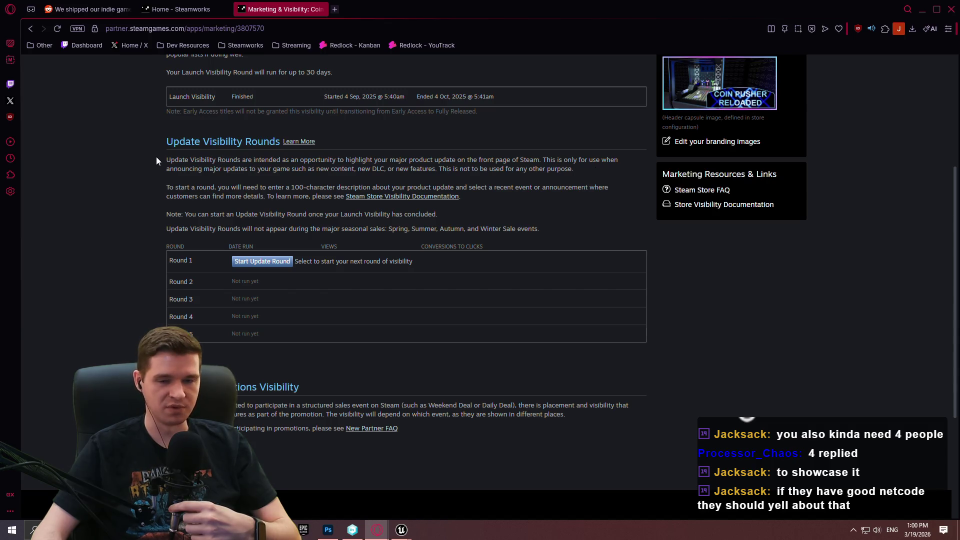
{"action": "scroll", "coordinate": [150, 153], "scroll_direction": "up", "scroll_amount": 1}
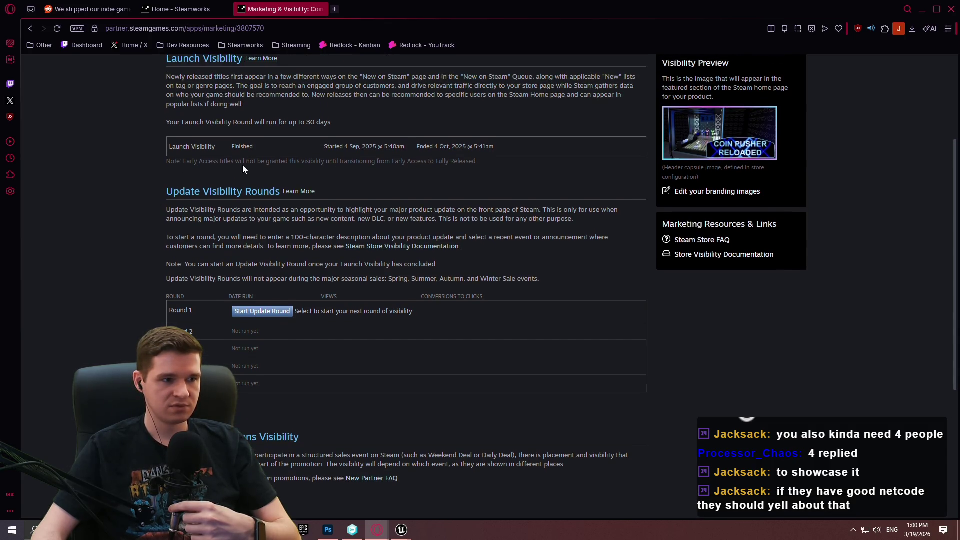
Step: Look over the Early Access note on the Coin Pusher Reloaded page, then return to the Reddit post
{"action": "left_click_drag", "start_coordinate": [203, 163], "coordinate": [484, 163]}
{"action": "left_click", "coordinate": [487, 162]}
{"action": "scroll", "coordinate": [482, 178], "scroll_direction": "up", "scroll_amount": 2}
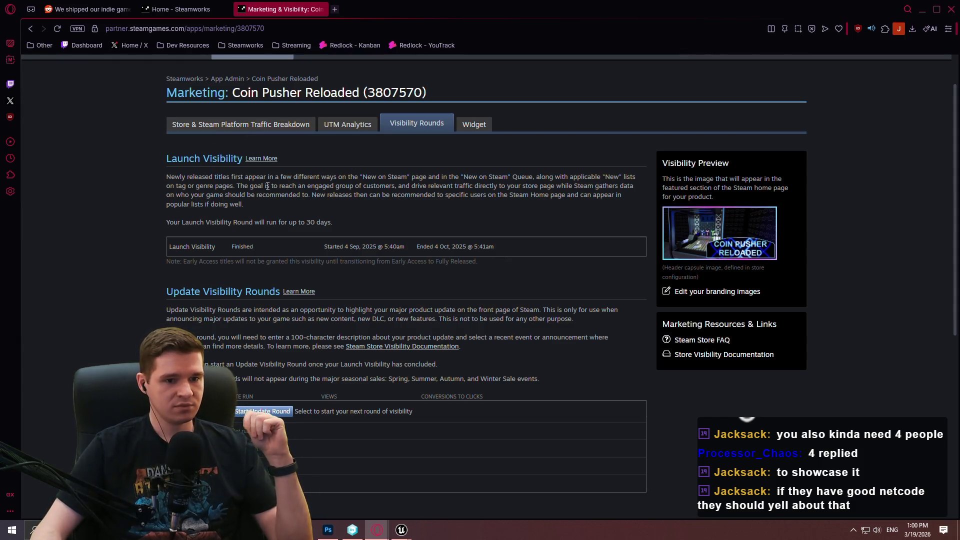
{"action": "scroll", "coordinate": [265, 188], "scroll_direction": "down", "scroll_amount": 4}
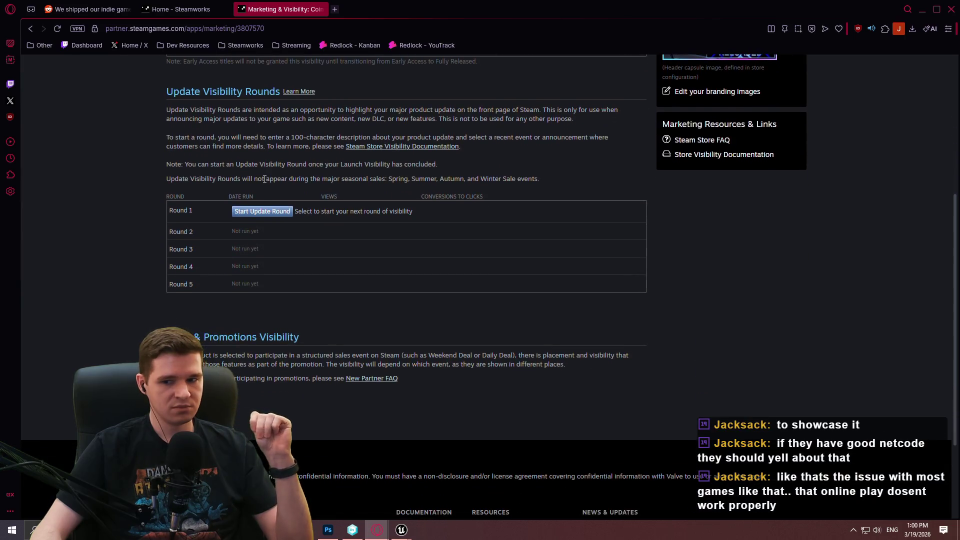
{"action": "scroll", "coordinate": [253, 161], "scroll_direction": "up", "scroll_amount": 8}
{"action": "left_click", "coordinate": [85, 9]}
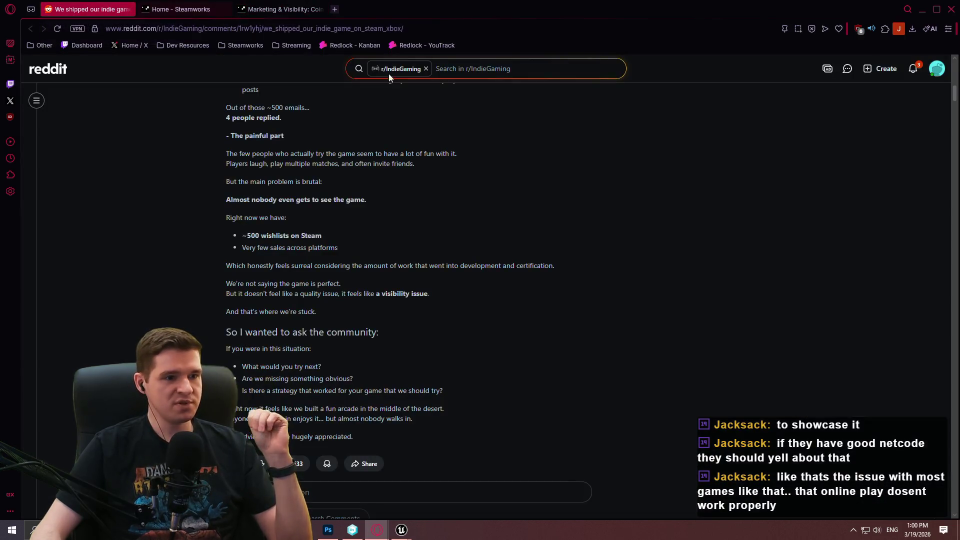
Step: Browse the Reddit post's team photo and gameplay images enlarged, then close the browser
{"action": "scroll", "coordinate": [865, 175], "scroll_direction": "up", "scroll_amount": 7}
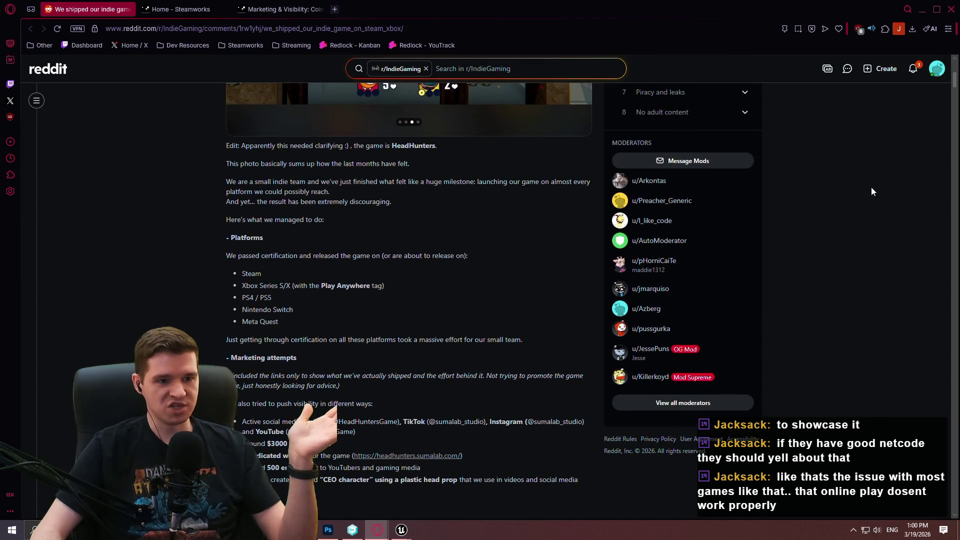
{"action": "scroll", "coordinate": [845, 185], "scroll_direction": "up", "scroll_amount": 4}
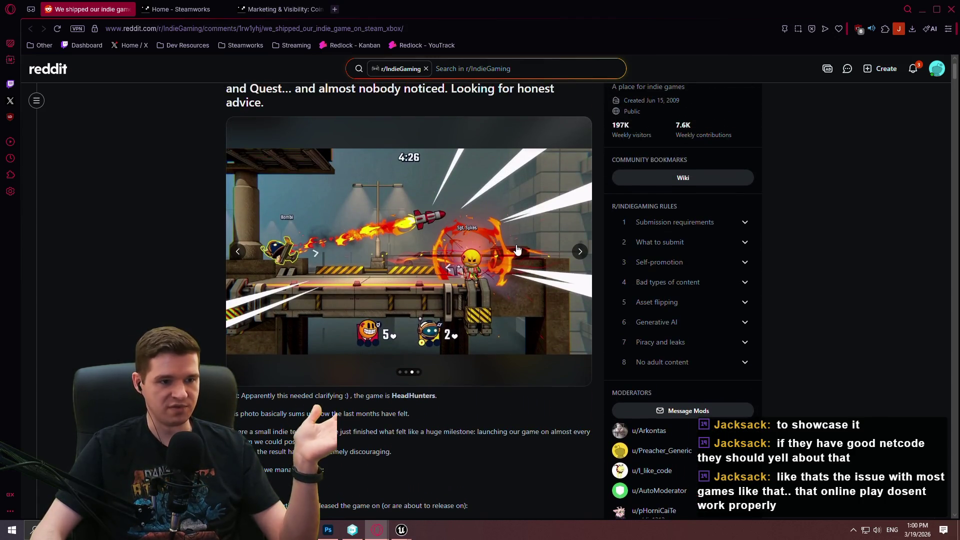
{"action": "left_click", "coordinate": [517, 250]}
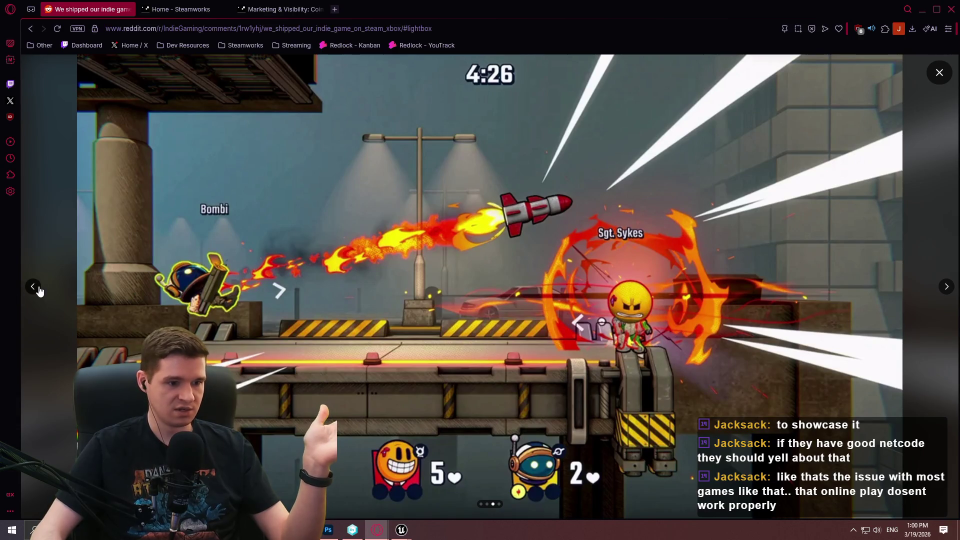
{"action": "left_click", "coordinate": [35, 288]}
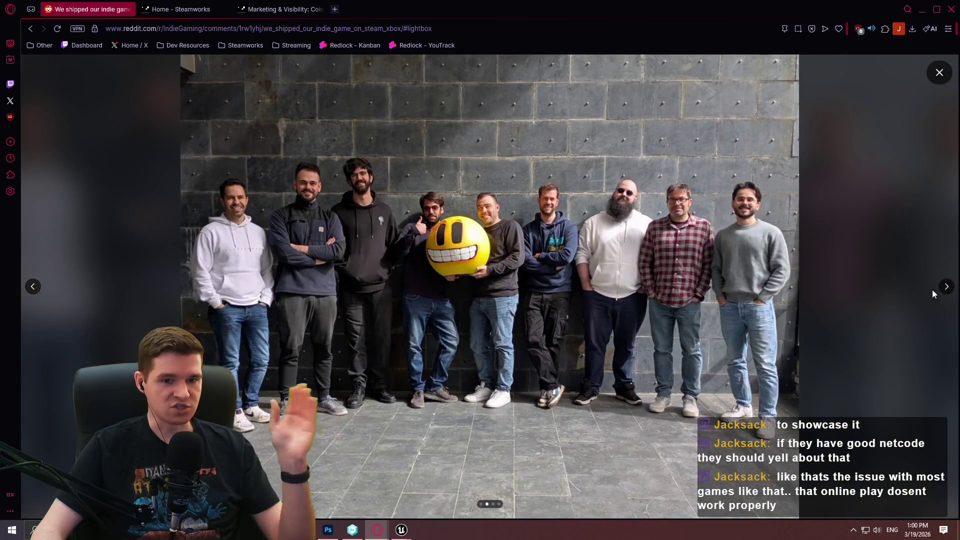
{"action": "left_click", "coordinate": [947, 287]}
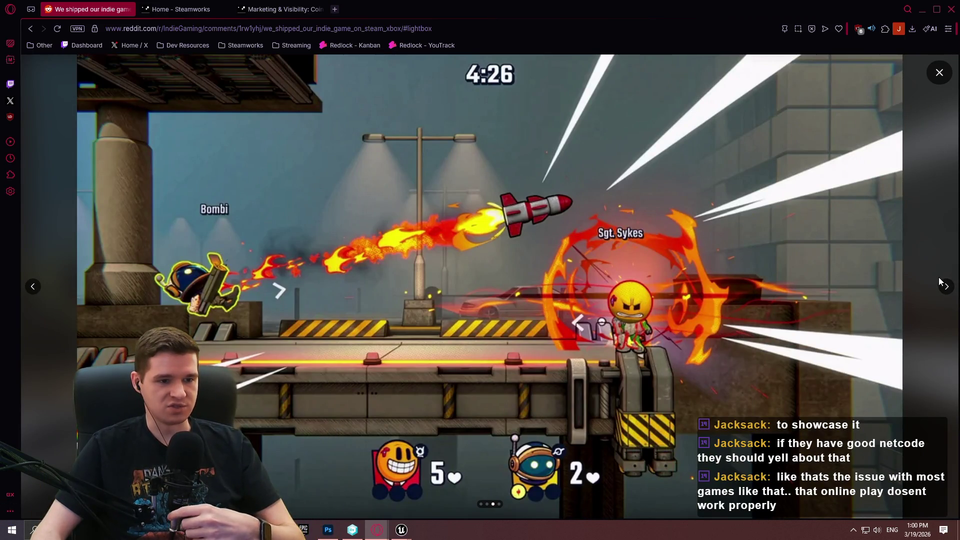
{"action": "left_click", "coordinate": [945, 289]}
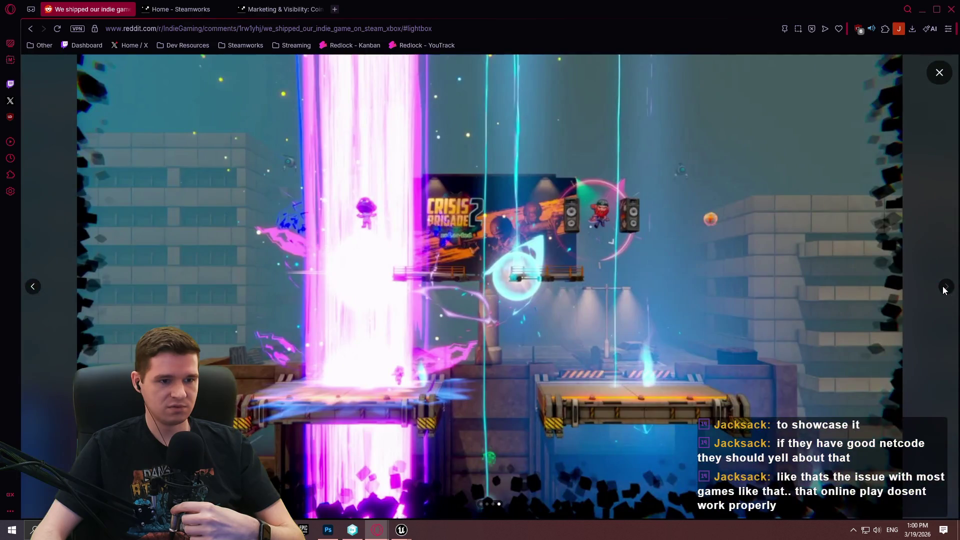
{"action": "left_click", "coordinate": [938, 73]}
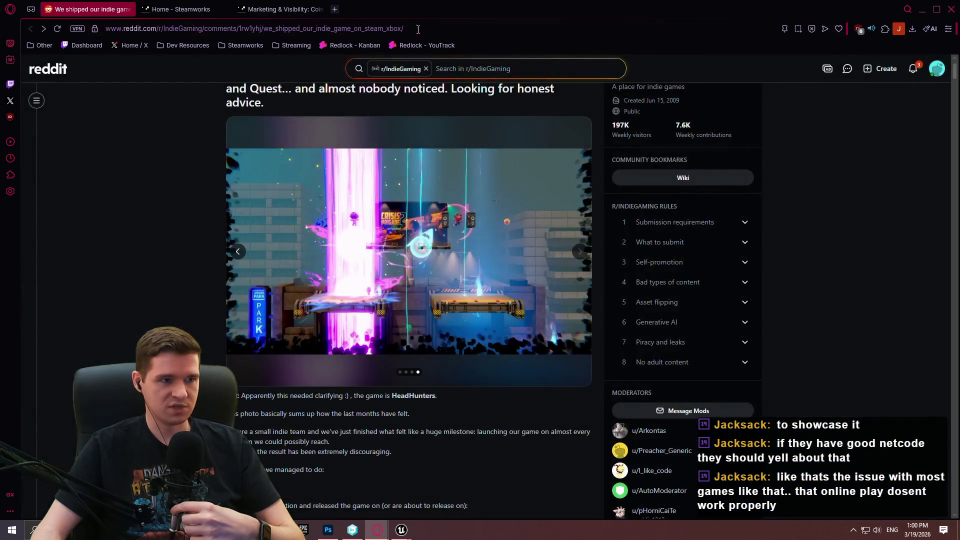
{"action": "left_click", "coordinate": [950, 13]}
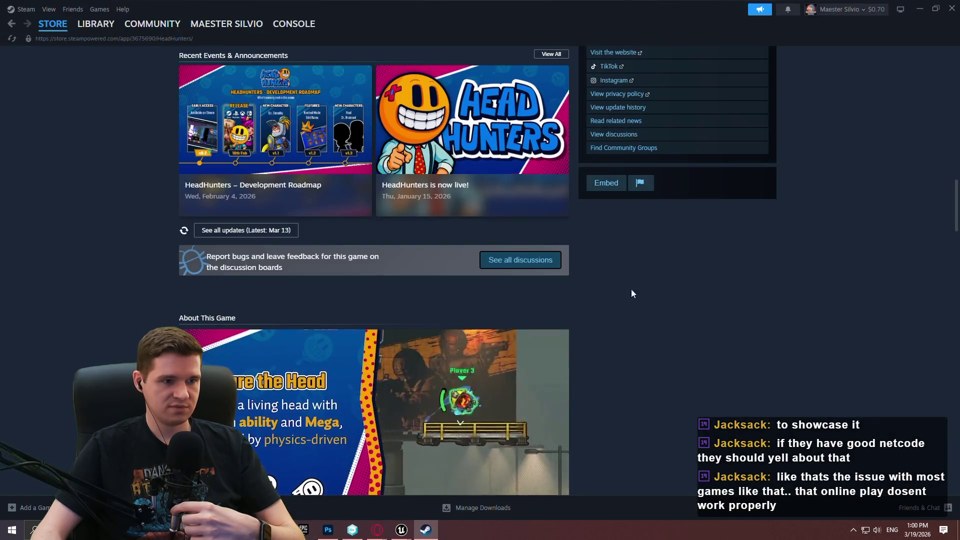
Step: Bring up Steam's HeadHunters page and expand all 12 supported languages and the full About description
{"action": "middle_click", "coordinate": [718, 369]}
{"action": "scroll", "coordinate": [718, 369], "scroll_direction": "up", "scroll_amount": 10}
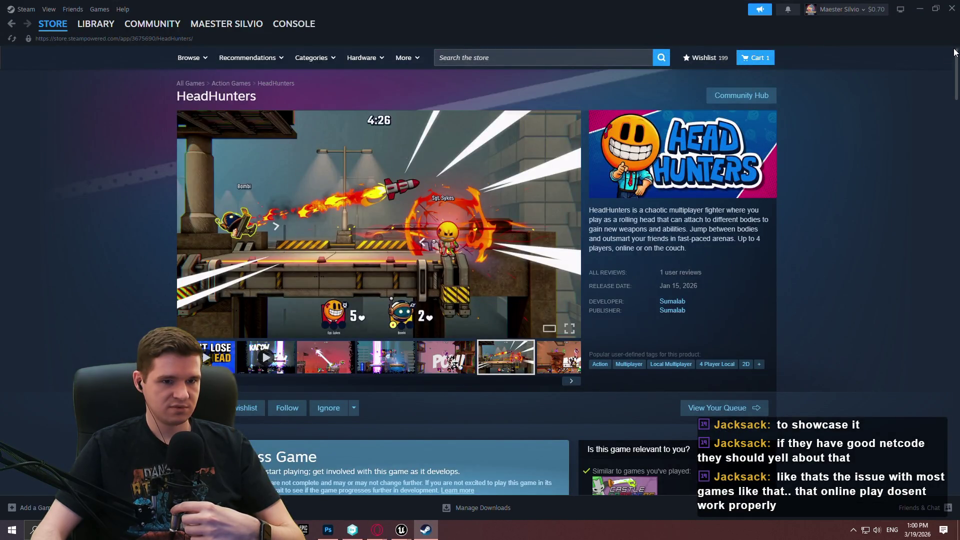
{"action": "mouse_move", "coordinate": [955, 56]}
{"action": "left_mouse_down"}
{"action": "mouse_move", "coordinate": [955, 165]}
{"action": "mouse_move", "coordinate": [955, 139]}
{"action": "left_mouse_up"}
{"action": "left_click", "coordinate": [660, 225]}
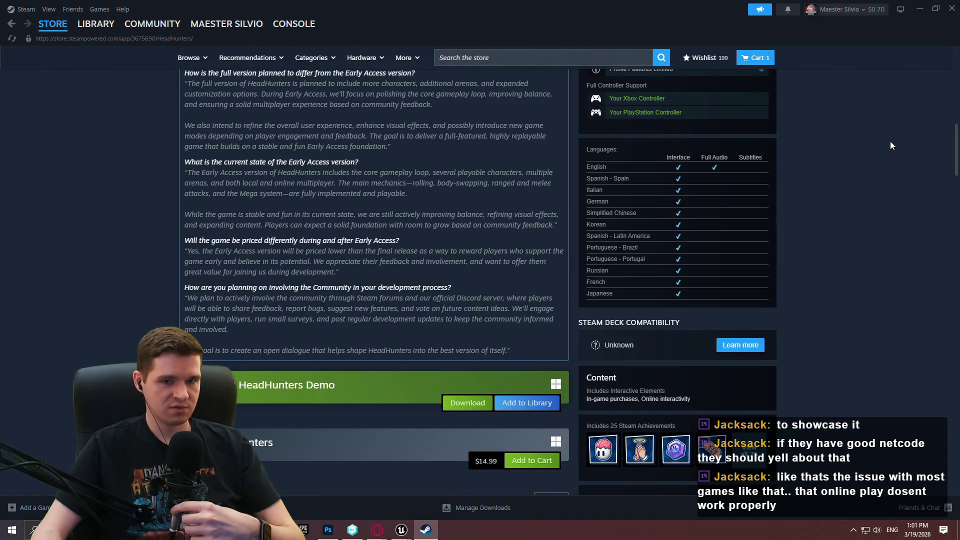
{"action": "mouse_move", "coordinate": [957, 138]}
{"action": "left_mouse_down"}
{"action": "mouse_move", "coordinate": [957, 257]}
{"action": "mouse_move", "coordinate": [945, 288]}
{"action": "mouse_move", "coordinate": [940, 213]}
{"action": "mouse_move", "coordinate": [940, 235]}
{"action": "left_mouse_up"}
{"action": "scroll", "coordinate": [365, 299], "scroll_direction": "up", "scroll_amount": 1}
{"action": "left_click", "coordinate": [364, 282]}
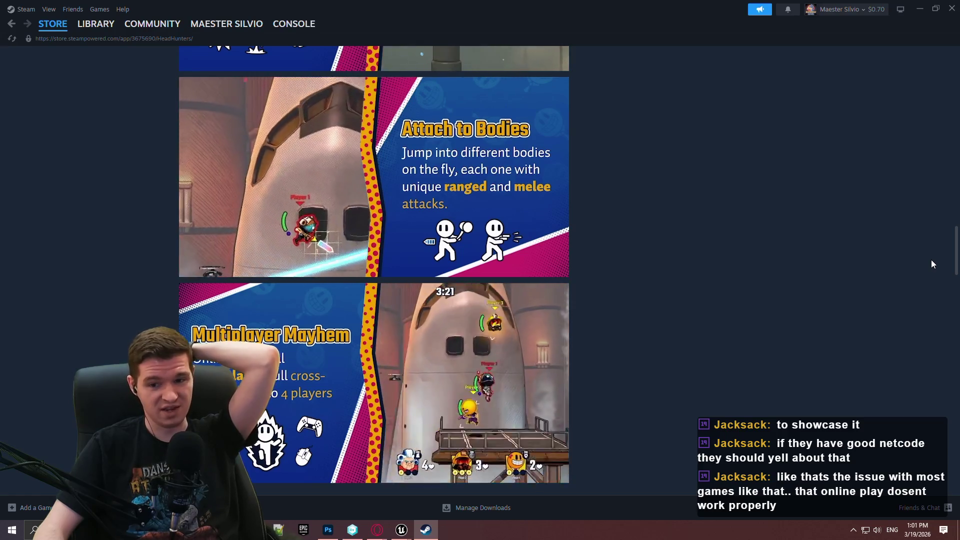
{"action": "mouse_move", "coordinate": [955, 249]}
{"action": "left_mouse_down"}
{"action": "mouse_move", "coordinate": [955, 262]}
{"action": "mouse_move", "coordinate": [955, 70]}
{"action": "left_mouse_up"}
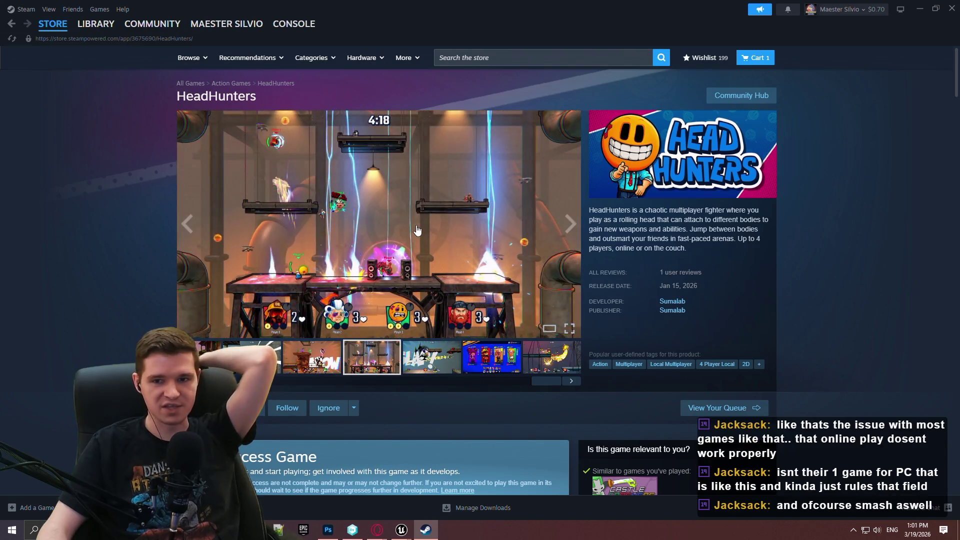
Step: View the HeadHunters gameplay screenshots at full size, including the couch screenshot
{"action": "left_click", "coordinate": [433, 263]}
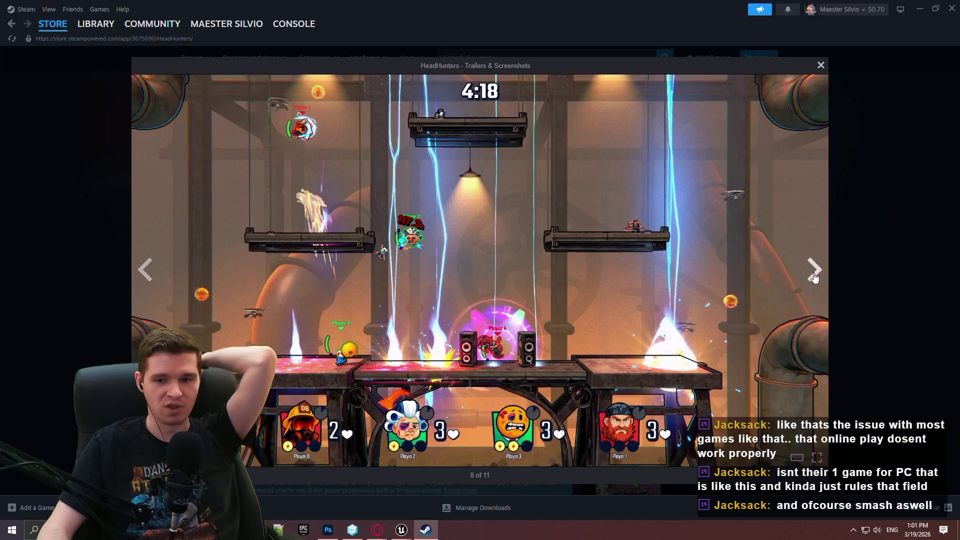
{"action": "left_click", "coordinate": [814, 268]}
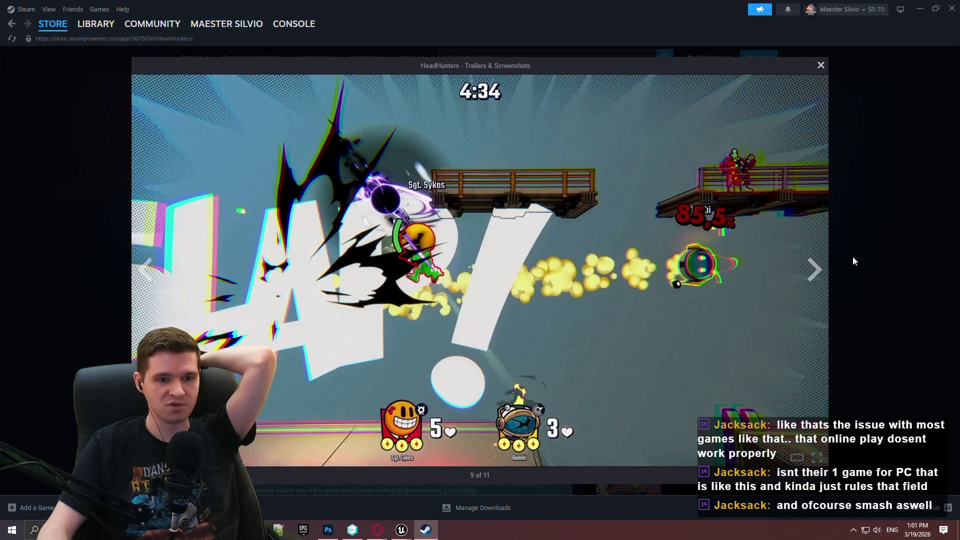
{"action": "left_click", "coordinate": [818, 271]}
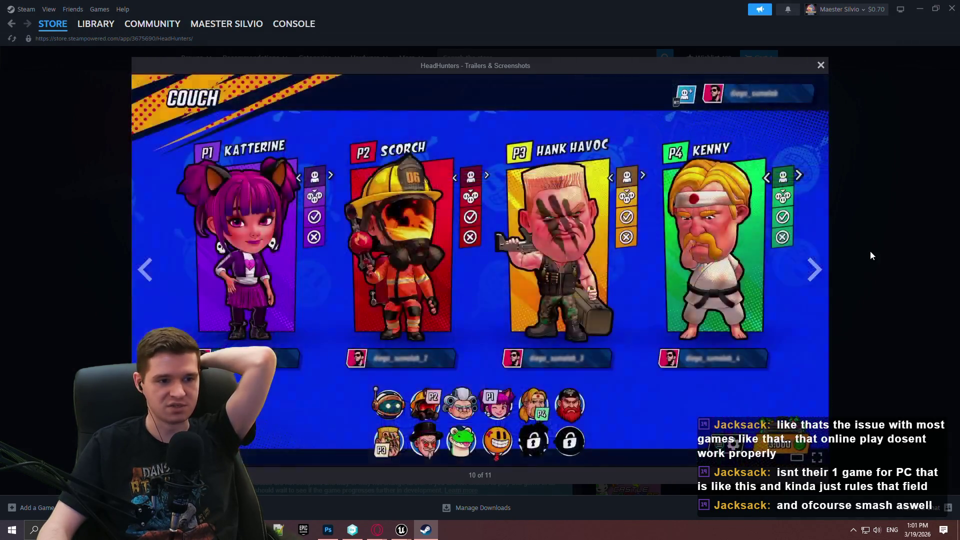
{"action": "left_click", "coordinate": [870, 253]}
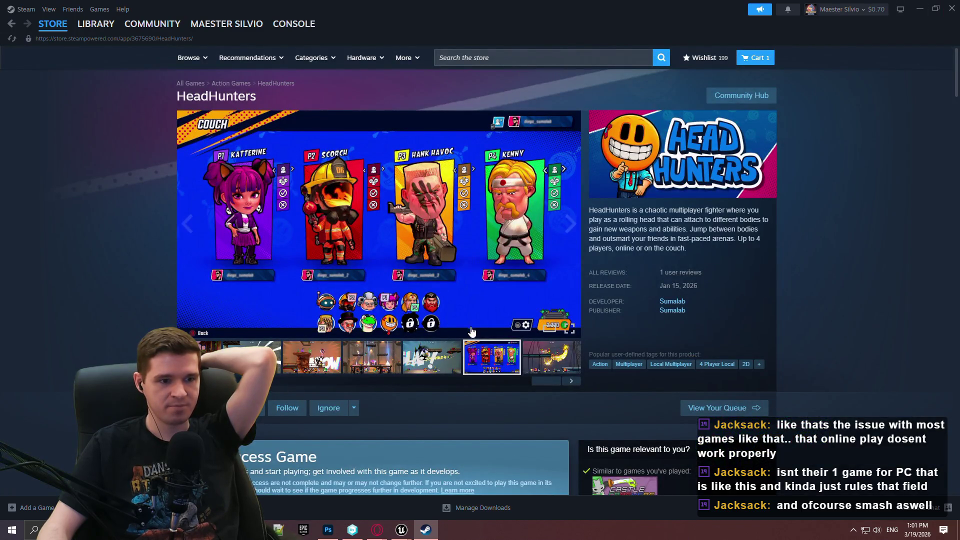
{"action": "left_click", "coordinate": [568, 245]}
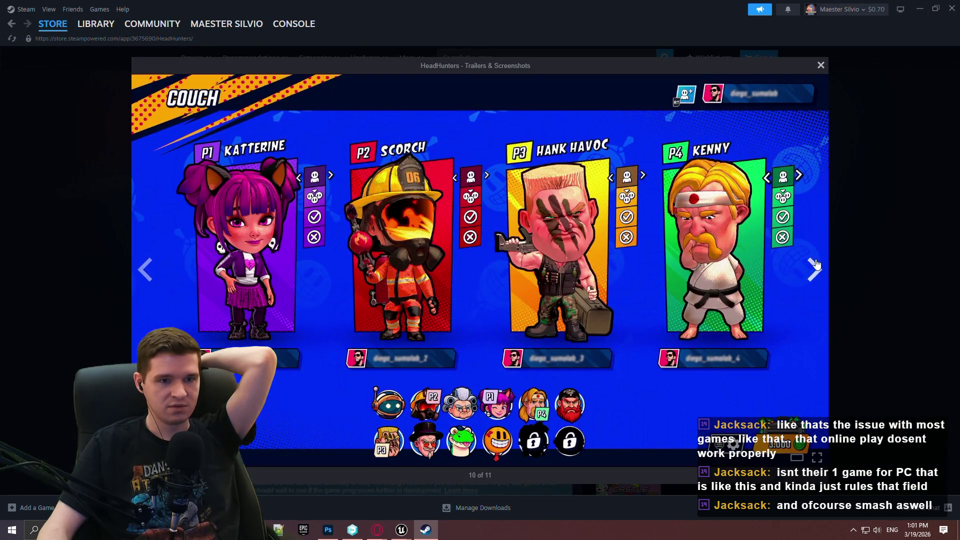
{"action": "left_click", "coordinate": [813, 271]}
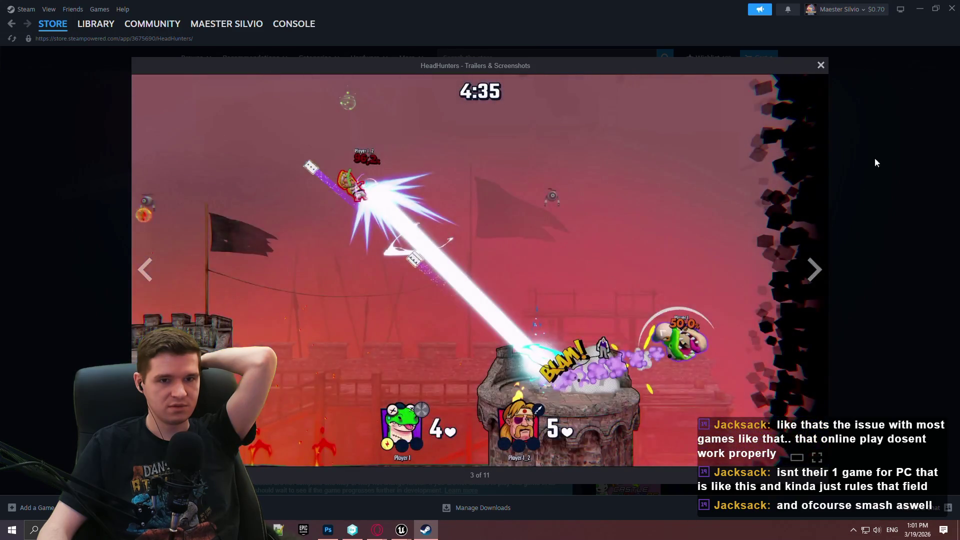
{"action": "left_click", "coordinate": [874, 161]}
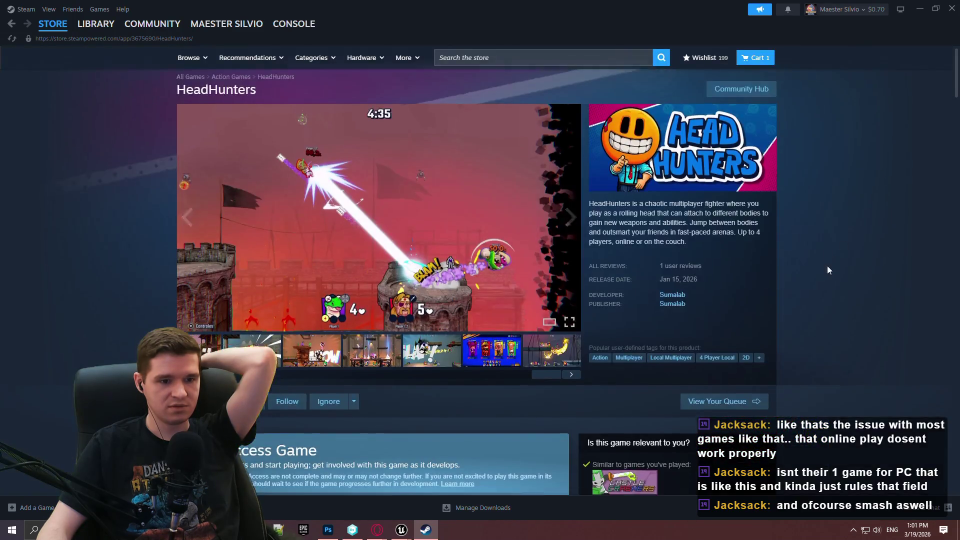
Step: Scroll through the rest of the HeadHunters store page, then close the Steam window
{"action": "scroll", "coordinate": [767, 248], "scroll_direction": "down", "scroll_amount": 10}
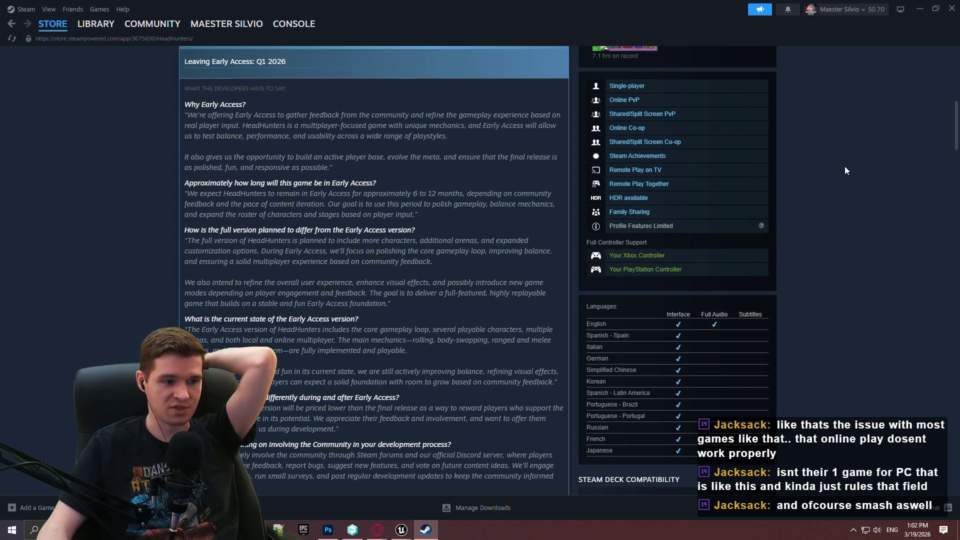
{"action": "scroll", "coordinate": [846, 169], "scroll_direction": "down", "scroll_amount": 3}
{"action": "scroll", "coordinate": [850, 136], "scroll_direction": "up", "scroll_amount": 12}
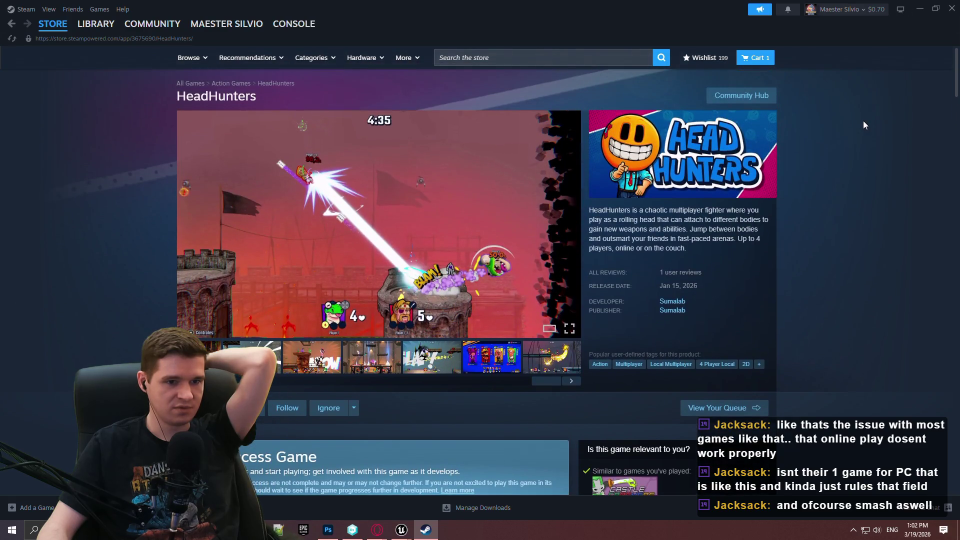
{"action": "scroll", "coordinate": [863, 124], "scroll_direction": "down", "scroll_amount": 10}
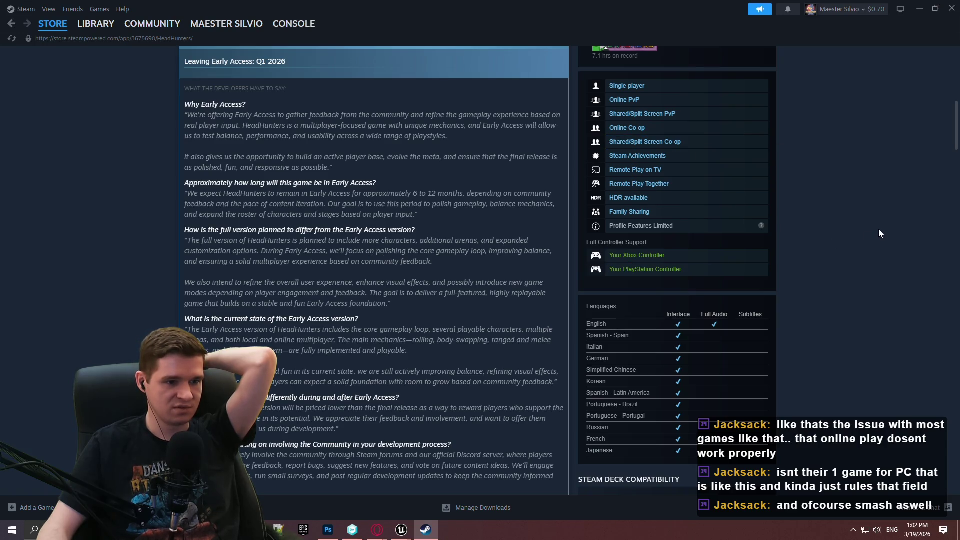
{"action": "scroll", "coordinate": [875, 217], "scroll_direction": "up", "scroll_amount": 7}
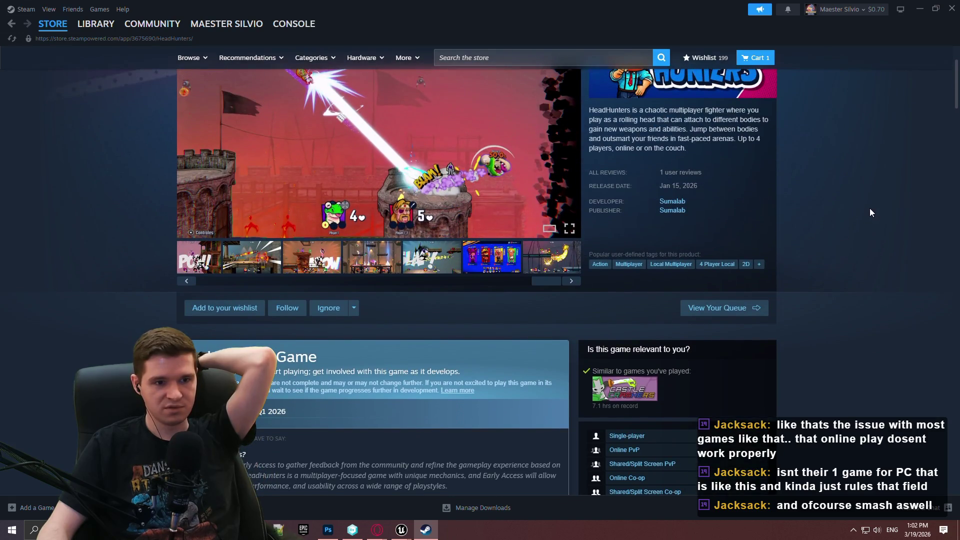
{"action": "scroll", "coordinate": [805, 205], "scroll_direction": "up", "scroll_amount": 2}
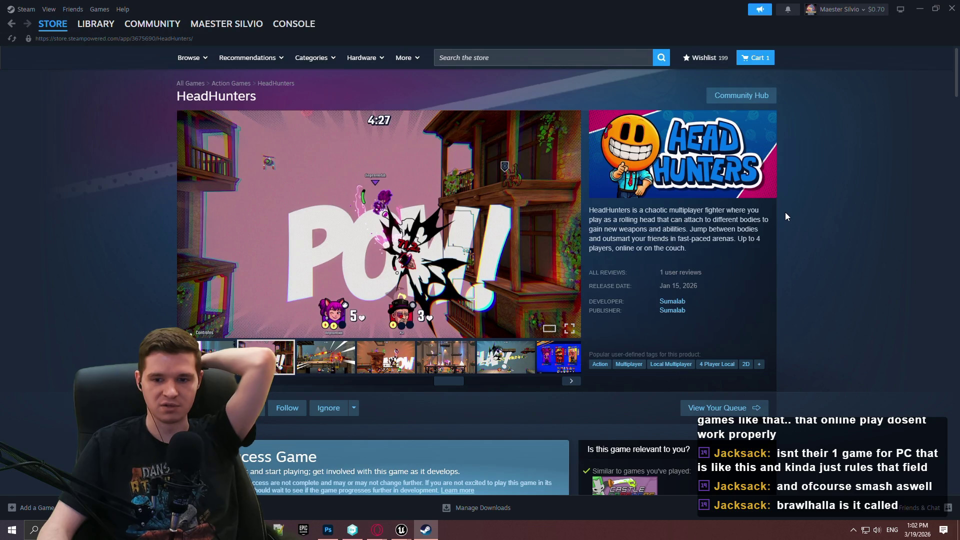
{"action": "left_click", "coordinate": [951, 8]}
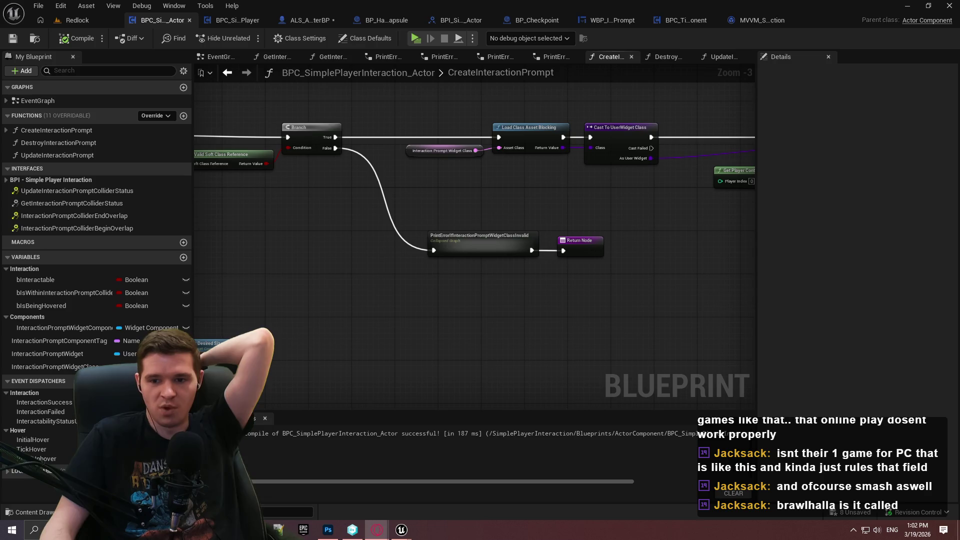
Step: Switch to the Reddit post in Opera, dismiss the cookie dialog and collapse the side navigation
{"action": "key", "text": "alt+Tab"}
{"action": "left_click", "coordinate": [925, 315]}
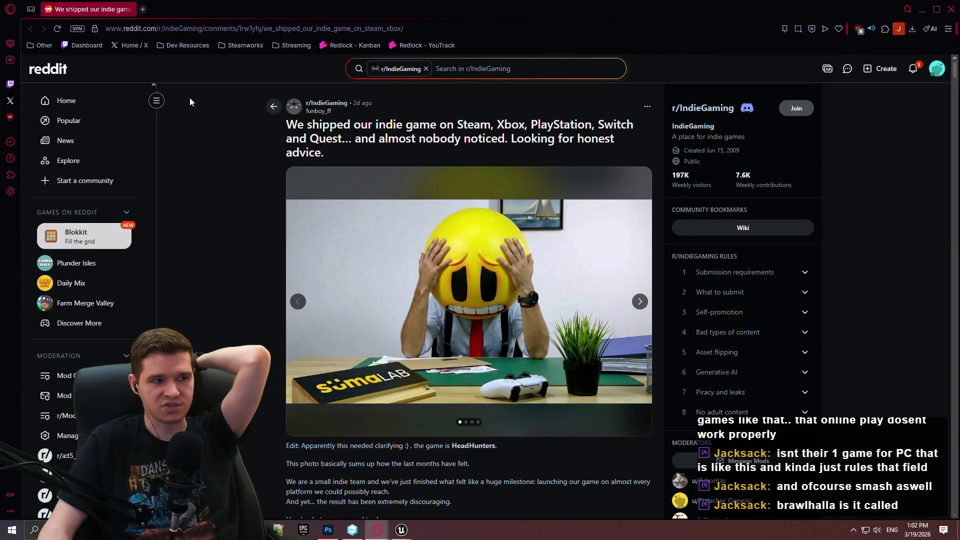
{"action": "left_click", "coordinate": [157, 102]}
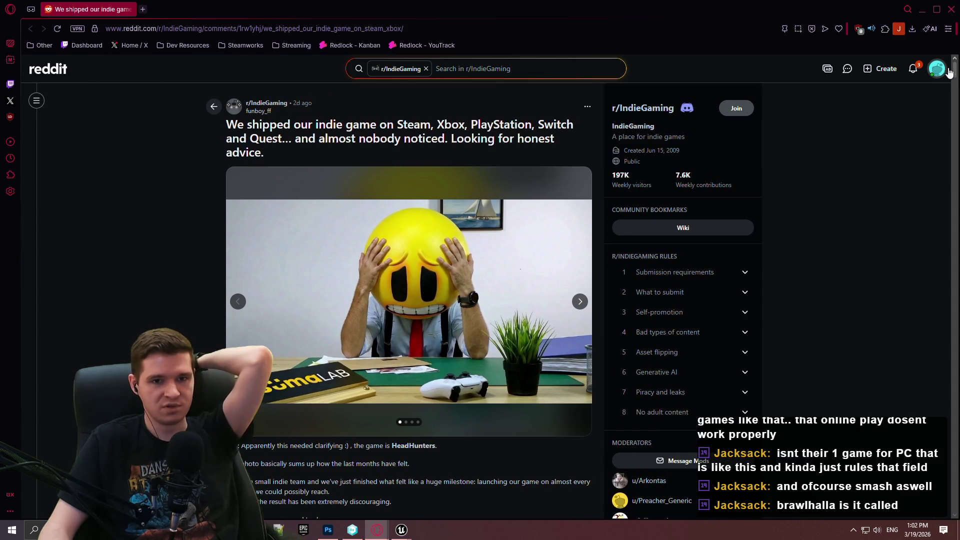
{"action": "left_click_drag", "start_coordinate": [955, 69], "coordinate": [955, 84]}
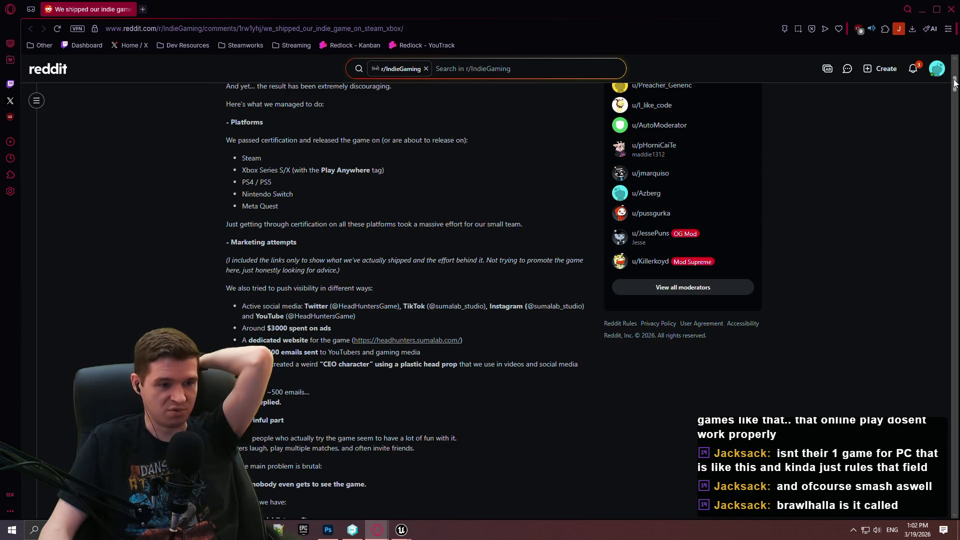
{"action": "left_click_drag", "start_coordinate": [955, 84], "coordinate": [955, 85]}
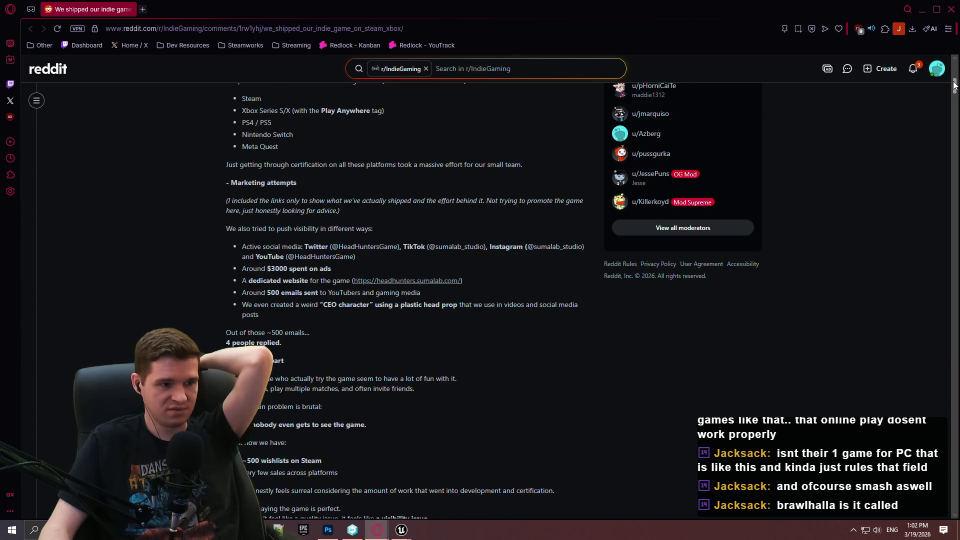
{"action": "left_click_drag", "start_coordinate": [955, 85], "coordinate": [955, 87]}
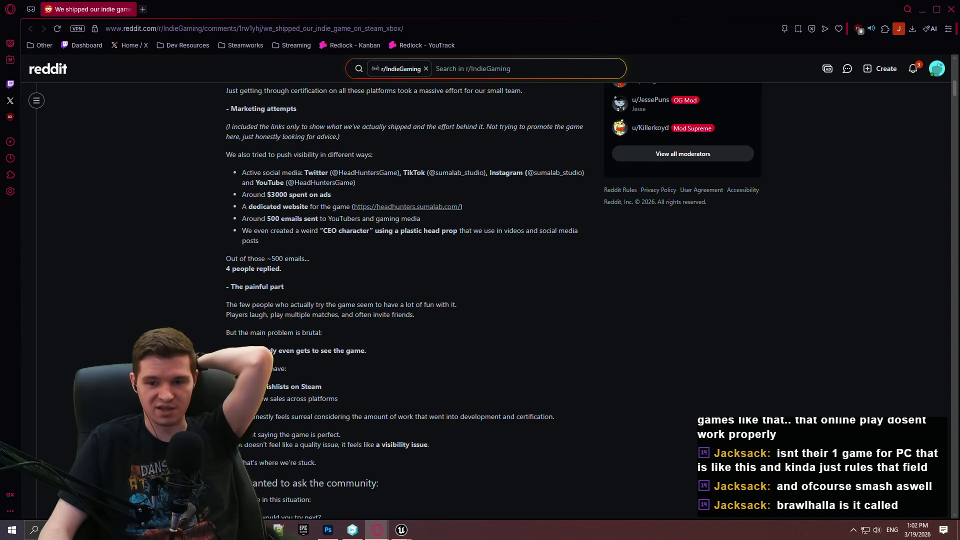
Step: Read through the post and its comments, then advance the image carousel to the team photo
{"action": "scroll", "coordinate": [815, 197], "scroll_direction": "down", "scroll_amount": 1}
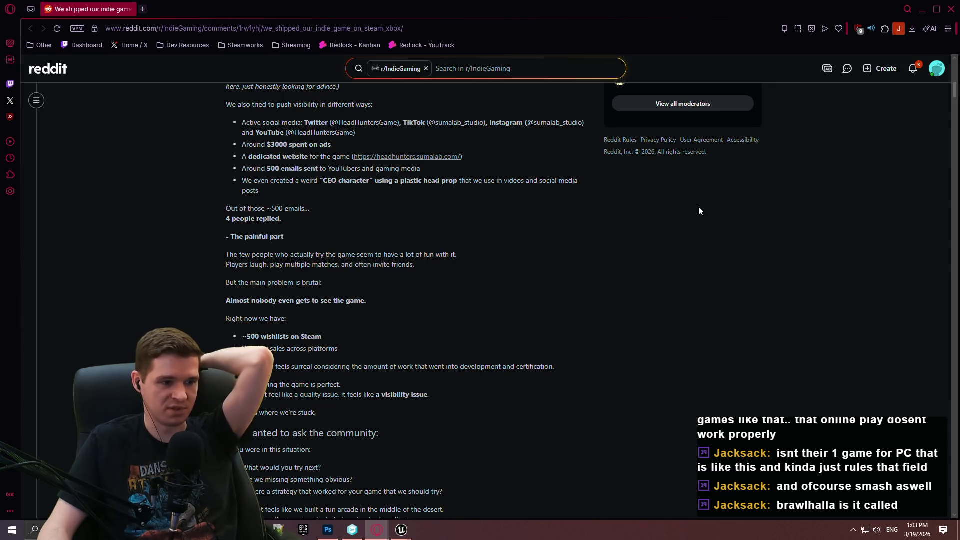
{"action": "scroll", "coordinate": [655, 206], "scroll_direction": "down", "scroll_amount": 3}
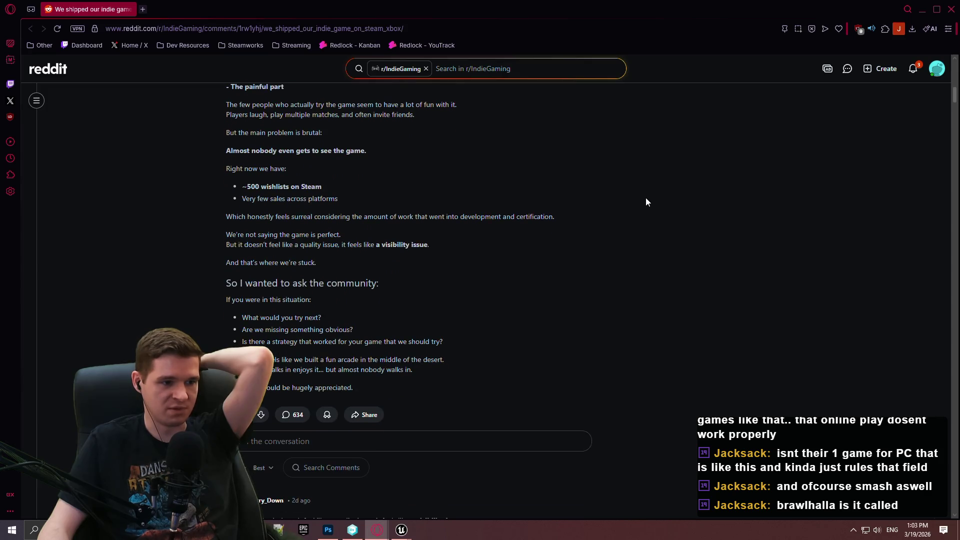
{"action": "scroll", "coordinate": [645, 196], "scroll_direction": "down", "scroll_amount": 5}
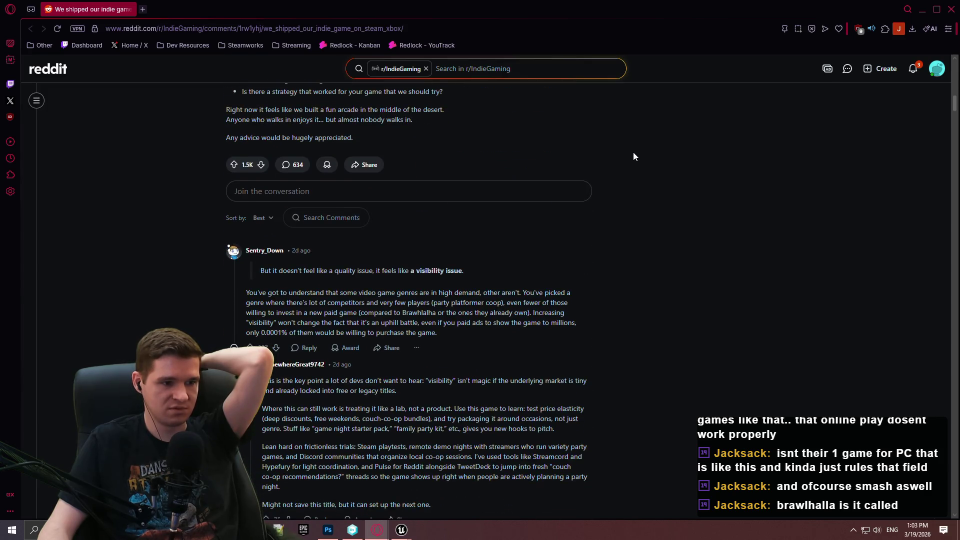
{"action": "left_click_drag", "start_coordinate": [273, 292], "coordinate": [458, 292]}
{"action": "scroll", "coordinate": [686, 235], "scroll_direction": "down", "scroll_amount": 1}
{"action": "left_click", "coordinate": [684, 221]}
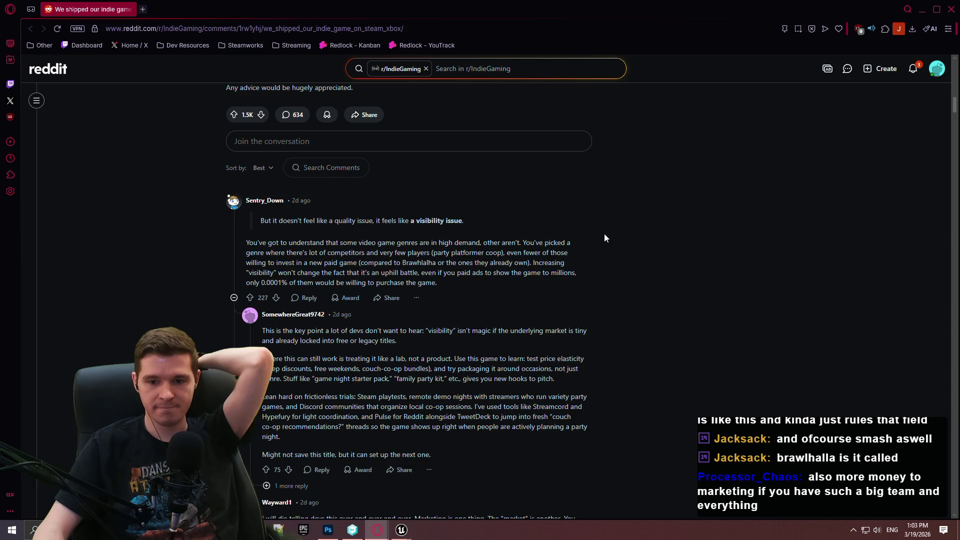
{"action": "scroll", "coordinate": [605, 238], "scroll_direction": "up", "scroll_amount": 1}
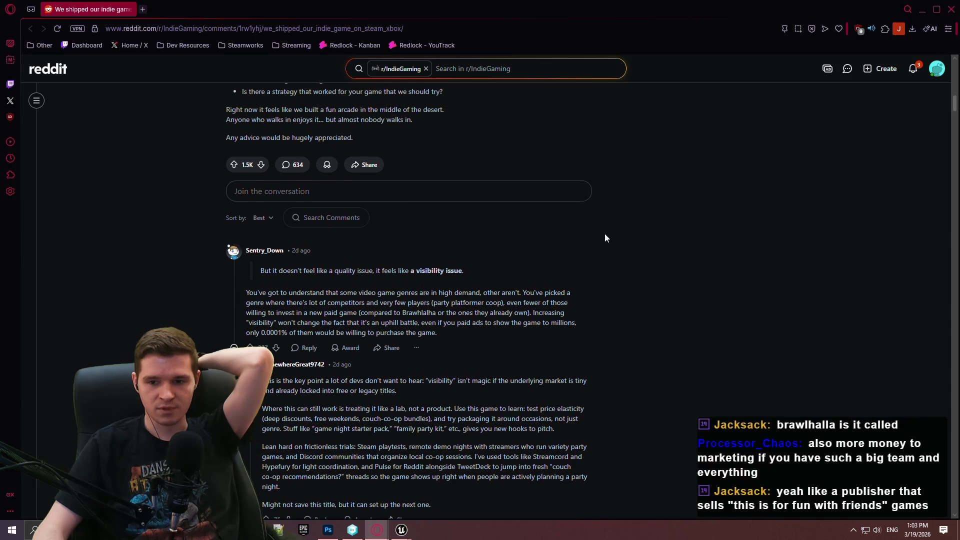
{"action": "scroll", "coordinate": [604, 232], "scroll_direction": "up", "scroll_amount": 10}
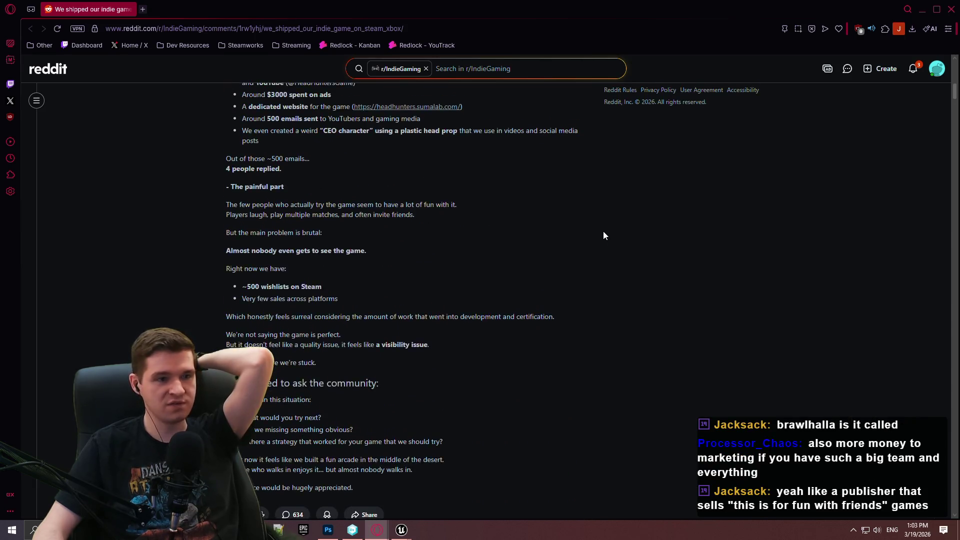
{"action": "scroll", "coordinate": [585, 231], "scroll_direction": "up", "scroll_amount": 8}
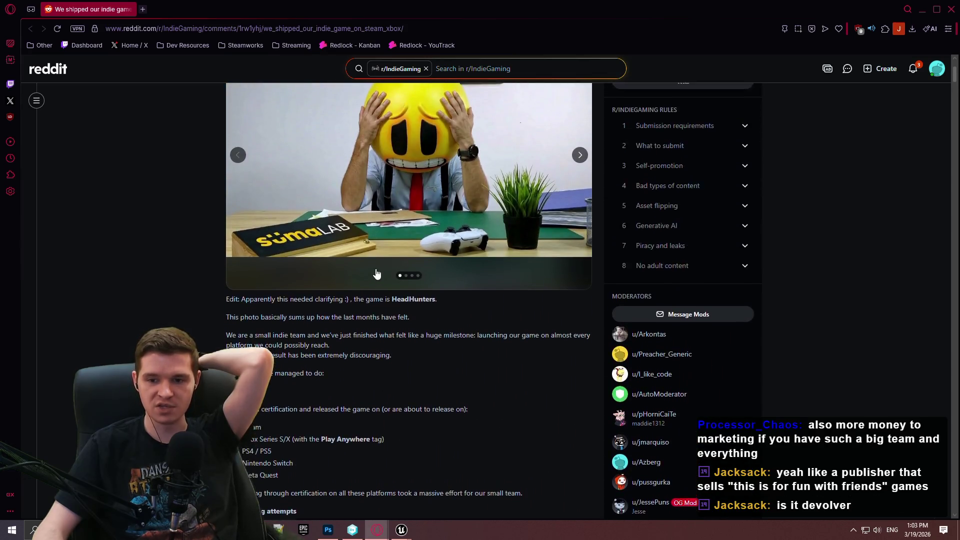
{"action": "left_click", "coordinate": [580, 302]}
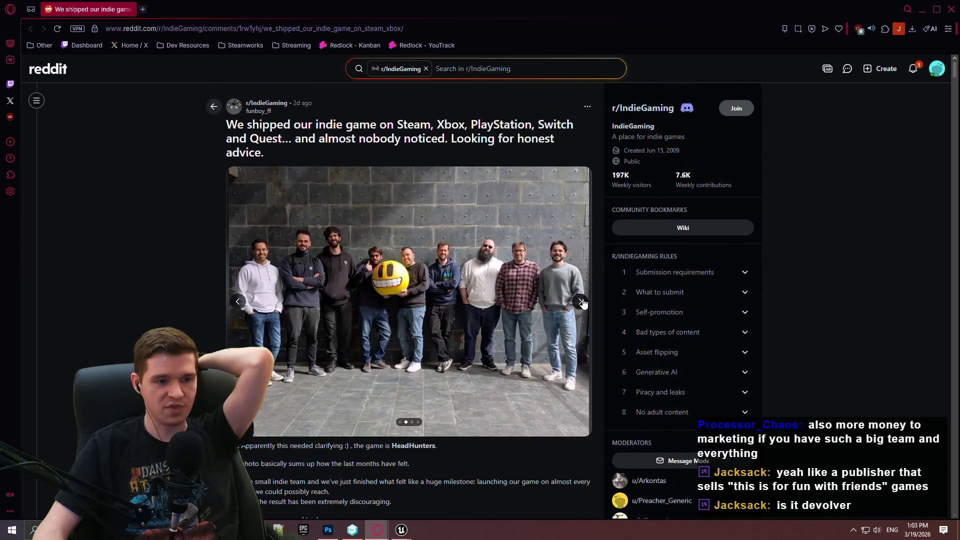
Step: Move the carousel to the third image, the HeadHunters arena shot with a 4:26 timer
{"action": "left_click", "coordinate": [580, 302]}
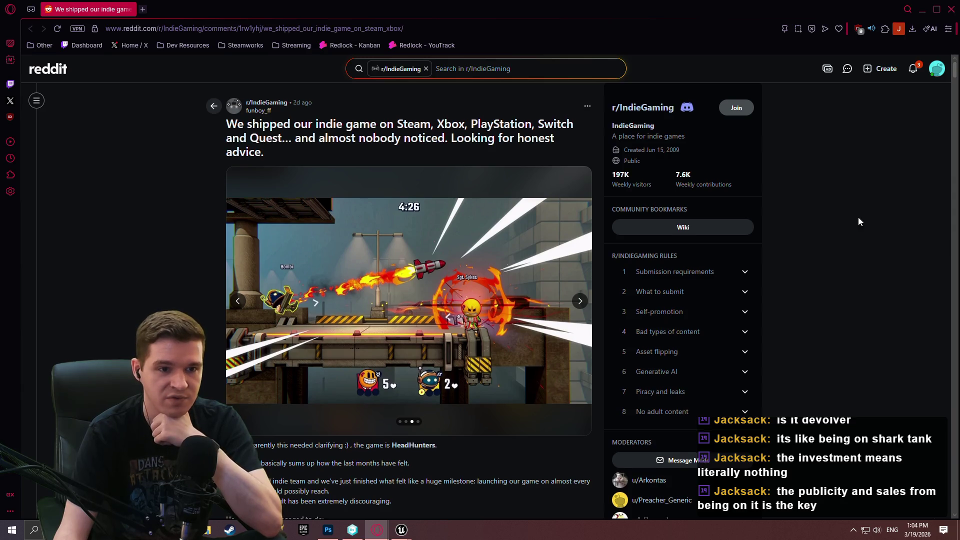
Step: Read the rest of the HeadHunters post, close the browser, and bring Steam's store page back up
{"action": "scroll", "coordinate": [856, 219], "scroll_direction": "down", "scroll_amount": 3}
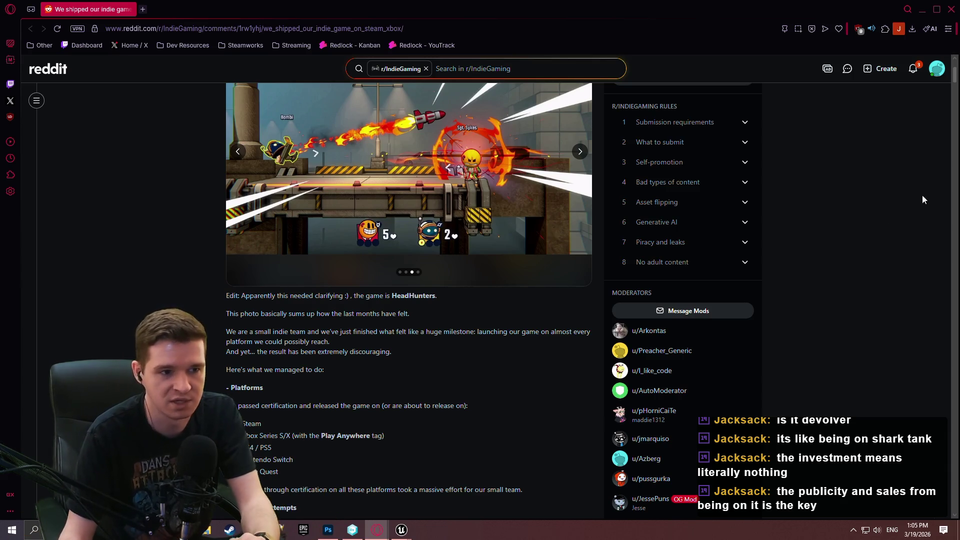
{"action": "scroll", "coordinate": [875, 182], "scroll_direction": "down", "scroll_amount": 5}
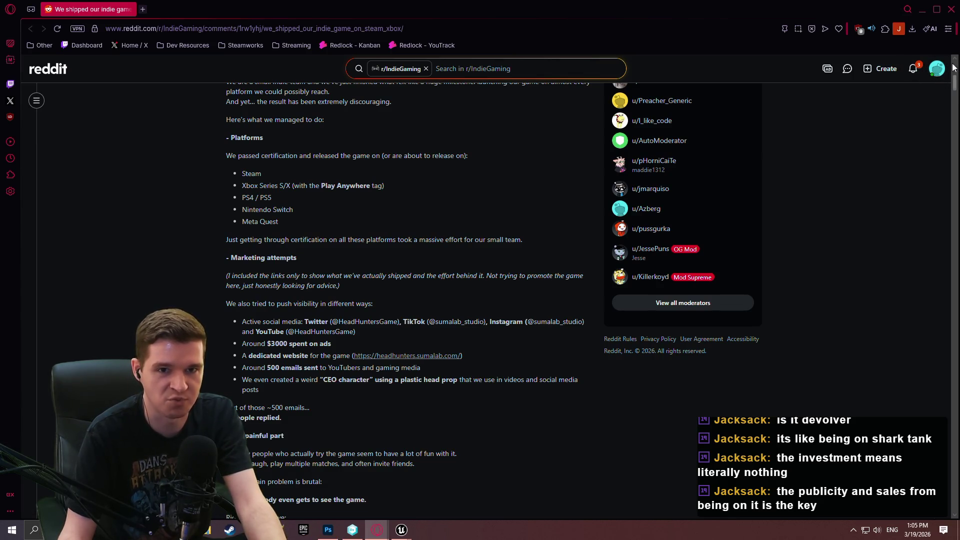
{"action": "scroll", "coordinate": [891, 155], "scroll_direction": "up", "scroll_amount": 3}
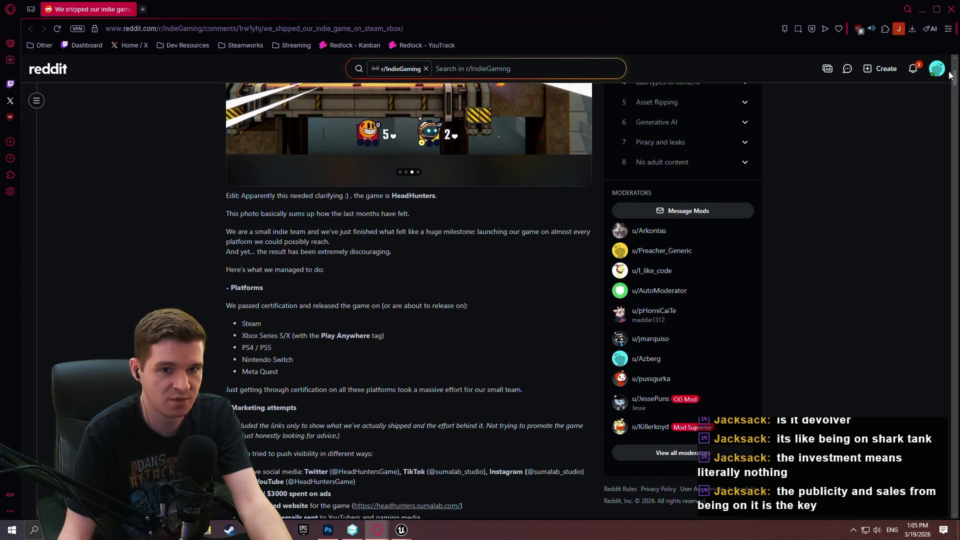
{"action": "scroll", "coordinate": [956, 75], "scroll_direction": "up", "scroll_amount": 3}
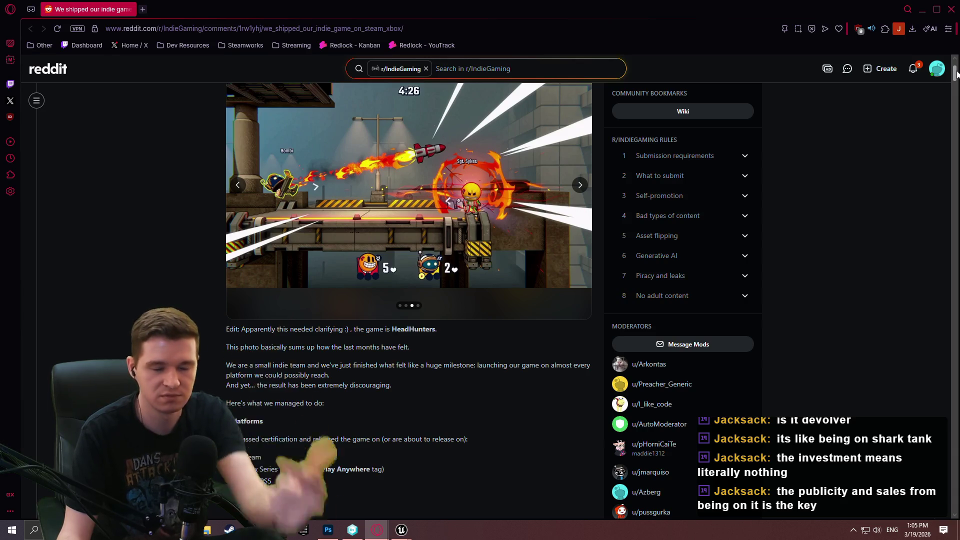
{"action": "left_click_drag", "start_coordinate": [957, 74], "coordinate": [956, 71]}
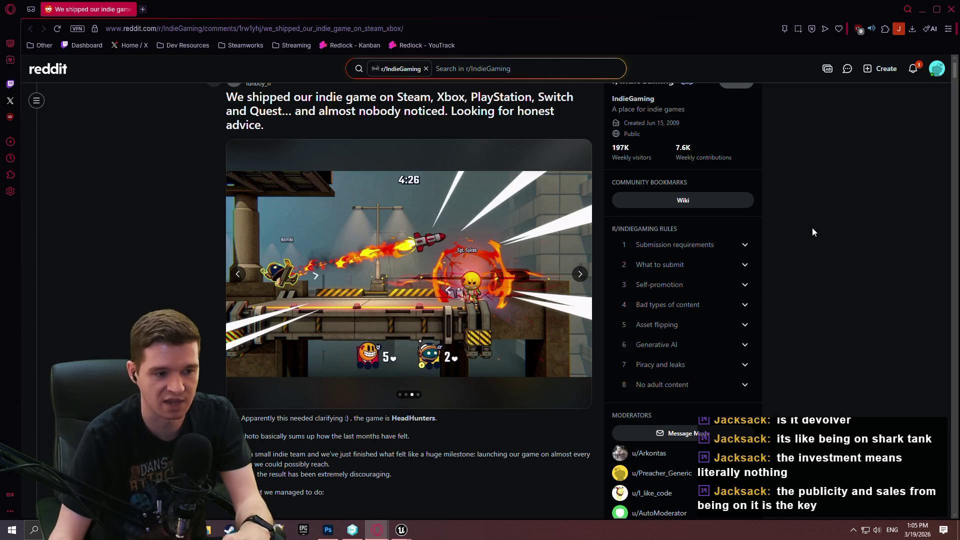
{"action": "scroll", "coordinate": [787, 286], "scroll_direction": "down", "scroll_amount": 6}
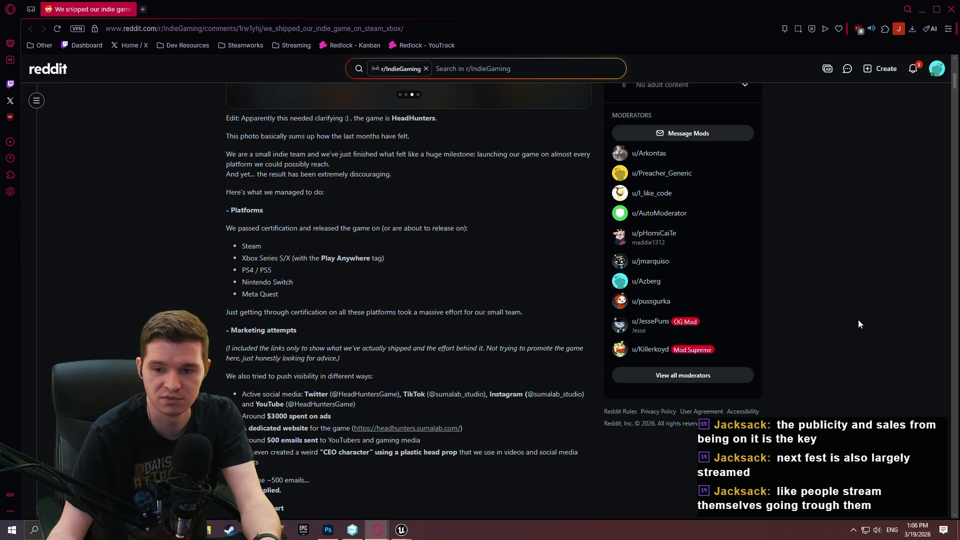
{"action": "scroll", "coordinate": [857, 320], "scroll_direction": "up", "scroll_amount": 5}
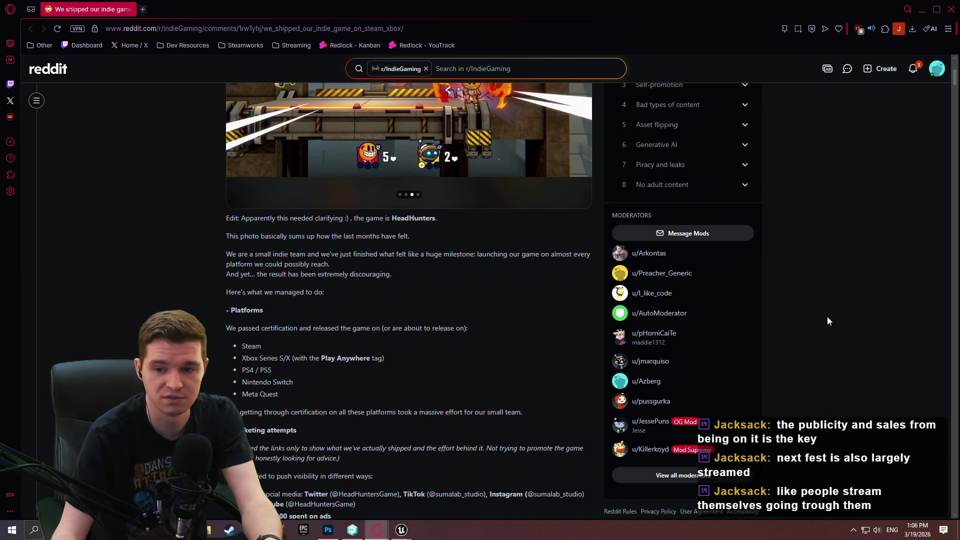
{"action": "scroll", "coordinate": [805, 239], "scroll_direction": "down", "scroll_amount": 4}
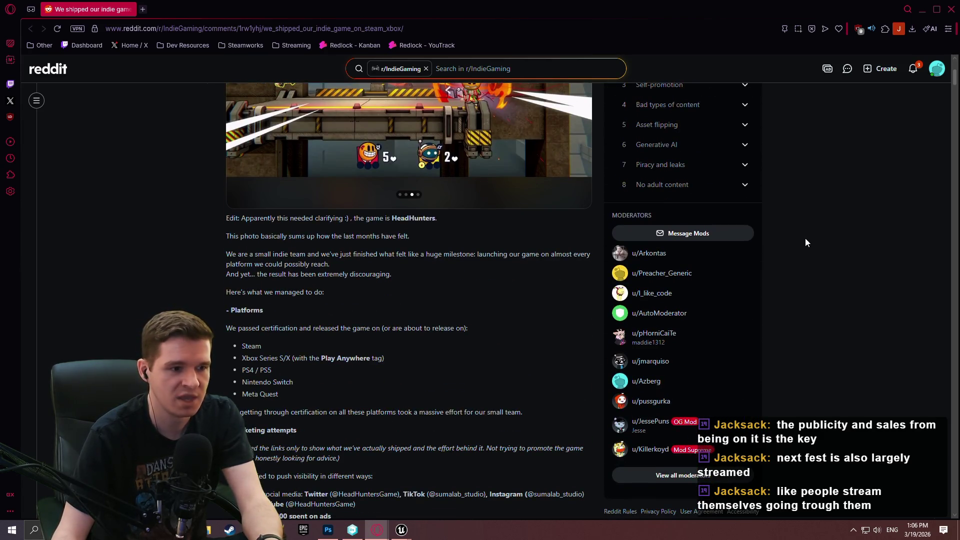
{"action": "scroll", "coordinate": [808, 285], "scroll_direction": "down", "scroll_amount": 6}
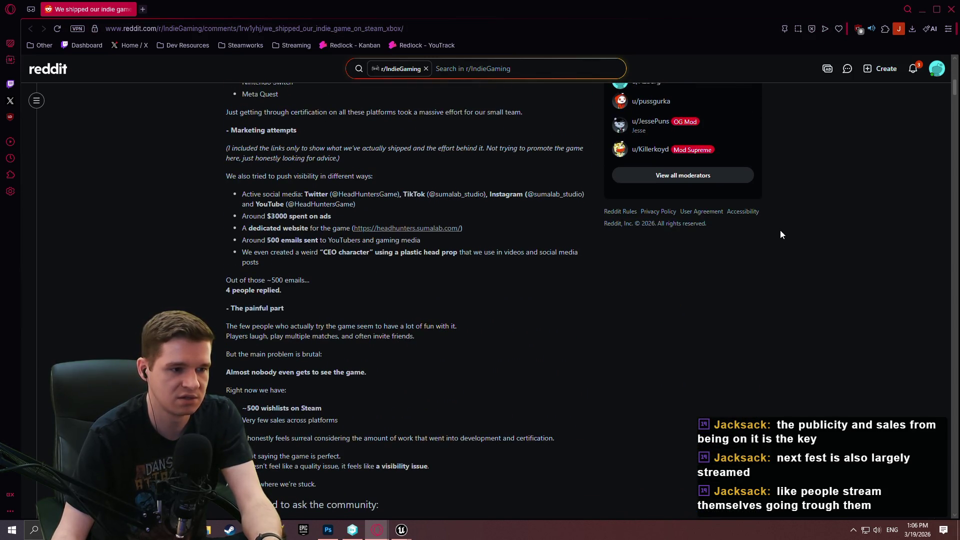
{"action": "left_click", "coordinate": [951, 9]}
{"action": "left_click", "coordinate": [226, 528]}
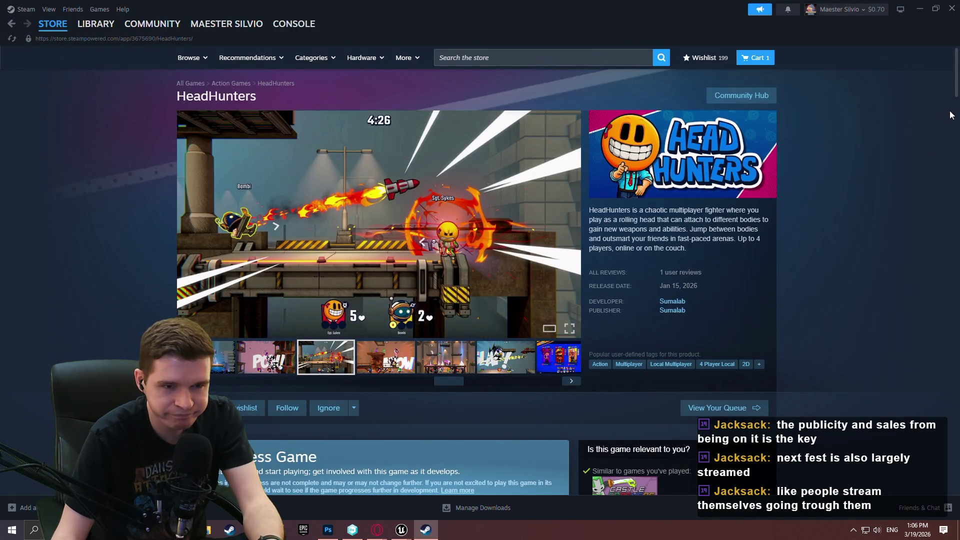
Step: Scroll through the HeadHunters About This Game feature panels and back up to the top
{"action": "mouse_move", "coordinate": [957, 84]}
{"action": "left_mouse_down"}
{"action": "mouse_move", "coordinate": [957, 135]}
{"action": "mouse_move", "coordinate": [957, 124]}
{"action": "left_mouse_up"}
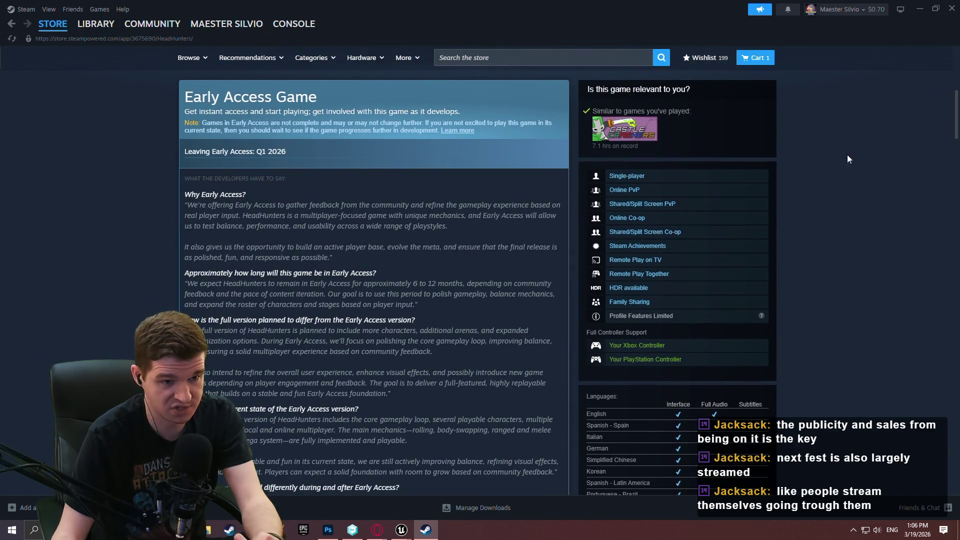
{"action": "scroll", "coordinate": [378, 267], "scroll_direction": "down", "scroll_amount": 5}
{"action": "scroll", "coordinate": [129, 265], "scroll_direction": "down", "scroll_amount": 15}
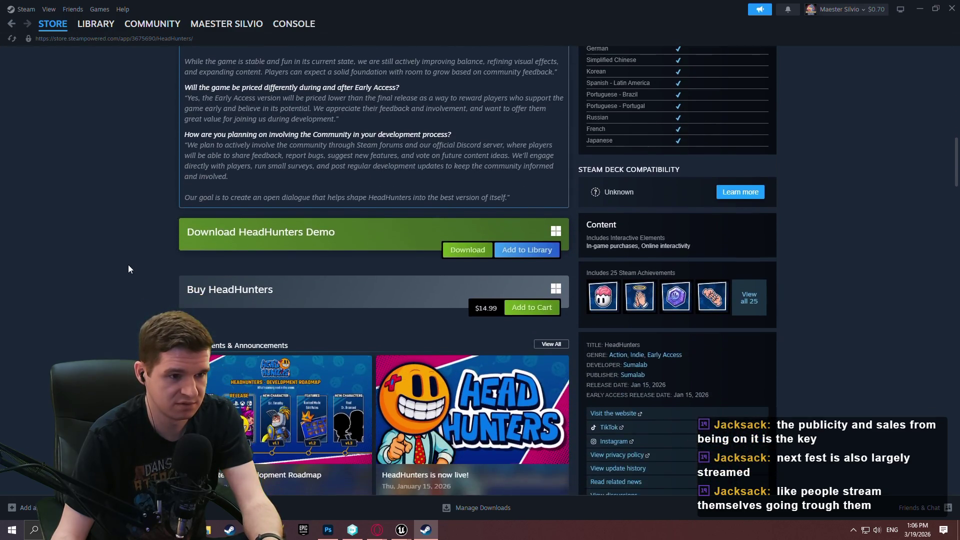
{"action": "scroll", "coordinate": [91, 257], "scroll_direction": "down", "scroll_amount": 8}
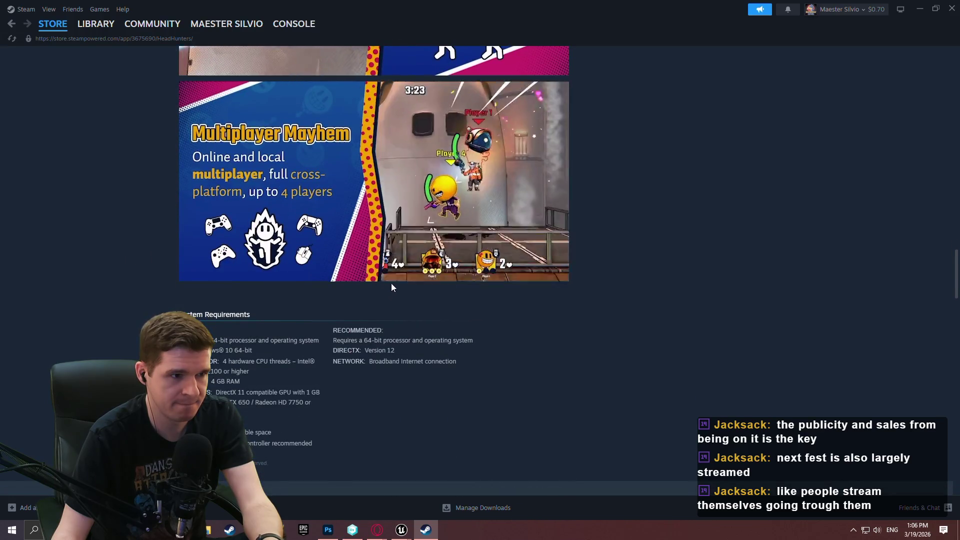
{"action": "scroll", "coordinate": [652, 287], "scroll_direction": "up", "scroll_amount": 15}
{"action": "scroll", "coordinate": [659, 240], "scroll_direction": "up", "scroll_amount": 8}
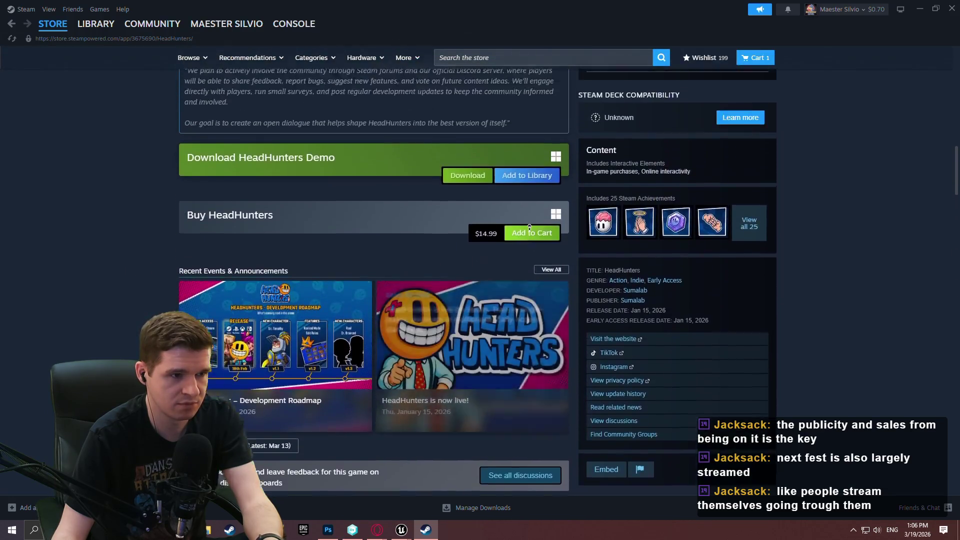
{"action": "mouse_move", "coordinate": [955, 147]}
{"action": "left_mouse_down"}
{"action": "mouse_move", "coordinate": [937, 279]}
{"action": "mouse_move", "coordinate": [934, 203]}
{"action": "mouse_move", "coordinate": [934, 220]}
{"action": "left_mouse_up"}
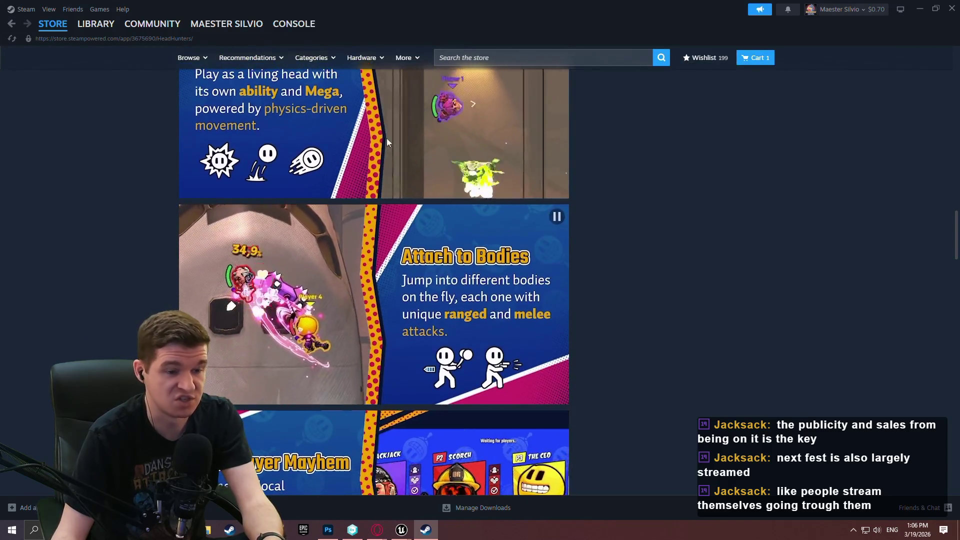
{"action": "scroll", "coordinate": [592, 195], "scroll_direction": "down", "scroll_amount": 4}
{"action": "scroll", "coordinate": [571, 304], "scroll_direction": "up", "scroll_amount": 7}
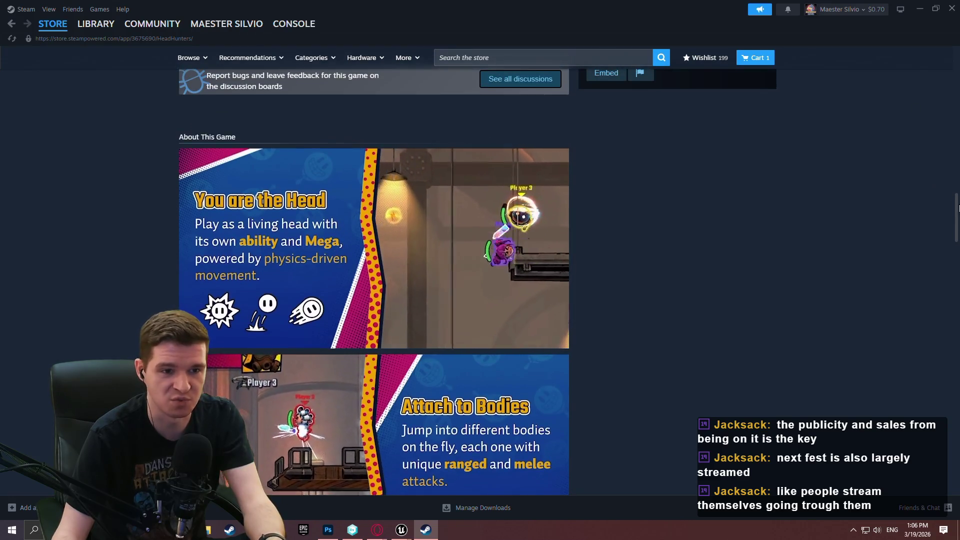
{"action": "left_click_drag", "start_coordinate": [957, 217], "coordinate": [957, 240]}
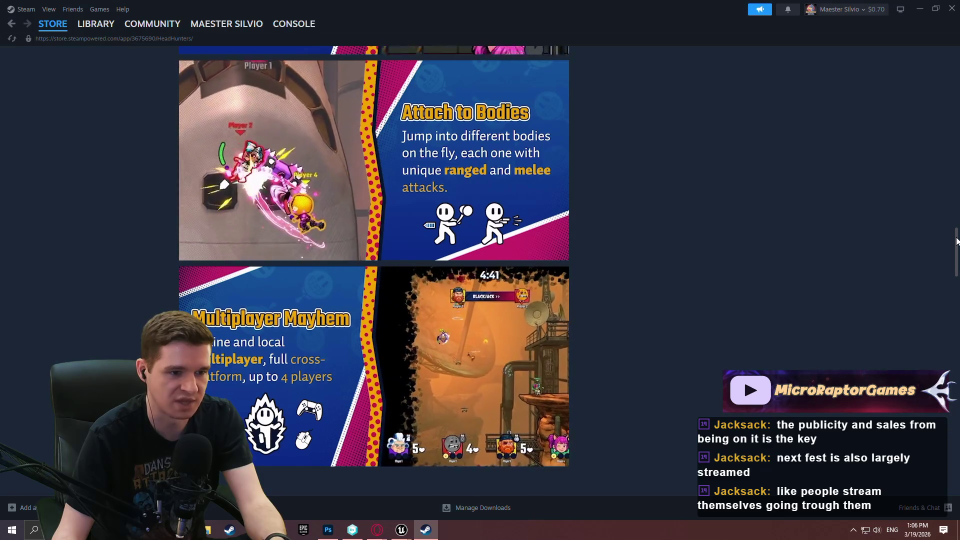
{"action": "mouse_move", "coordinate": [956, 241]}
{"action": "left_mouse_down"}
{"action": "mouse_move", "coordinate": [926, 146]}
{"action": "mouse_move", "coordinate": [914, 54]}
{"action": "left_mouse_up"}
{"action": "left_click", "coordinate": [386, 357]}
{"action": "left_click", "coordinate": [446, 357]}
{"action": "left_click", "coordinate": [505, 357]}
{"action": "left_click", "coordinate": [556, 367]}
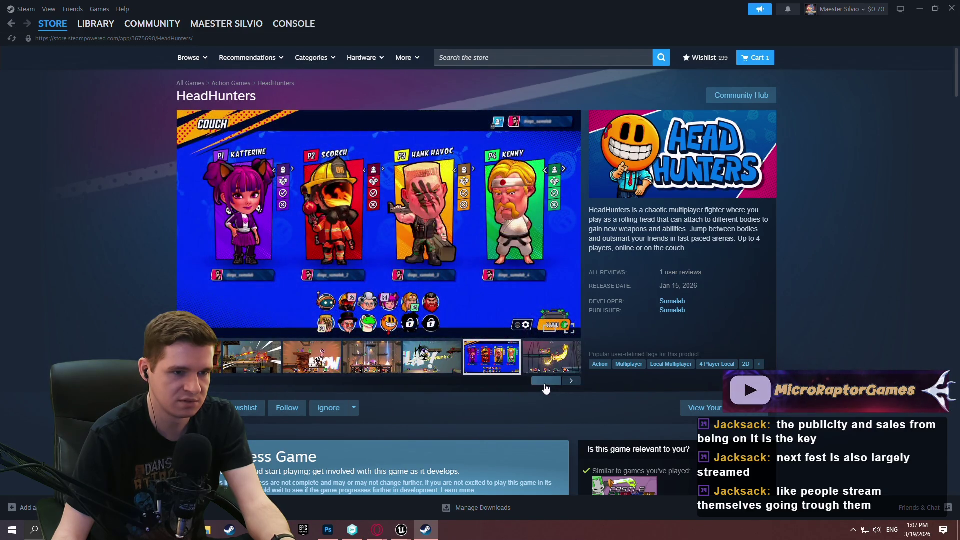
{"action": "left_click_drag", "start_coordinate": [554, 384], "coordinate": [222, 388]}
{"action": "left_click", "coordinate": [326, 357]}
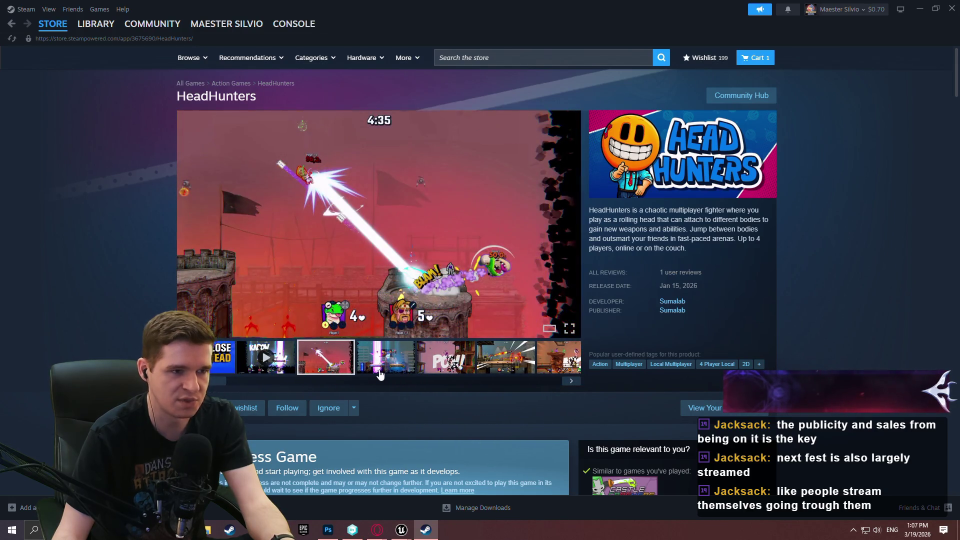
{"action": "left_click", "coordinate": [385, 357]}
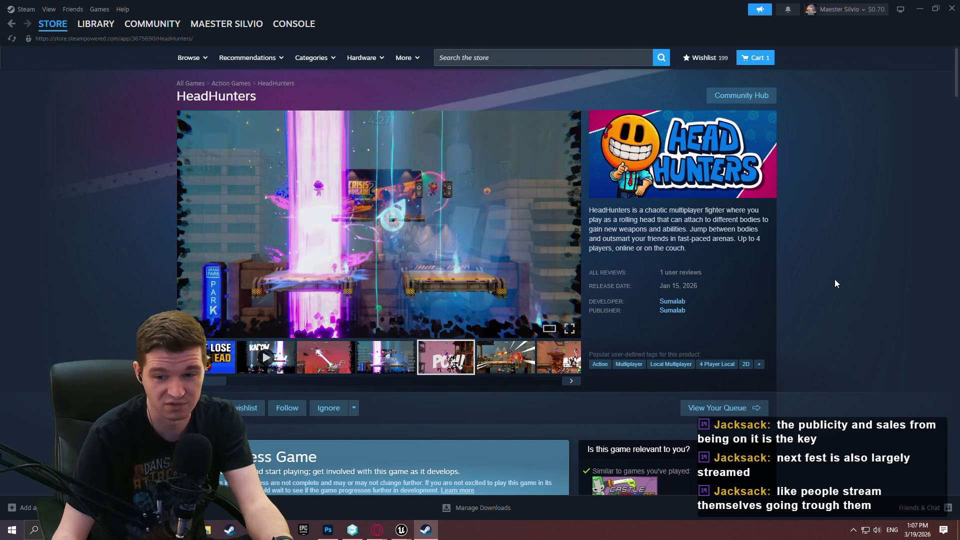
{"action": "scroll", "coordinate": [839, 264], "scroll_direction": "down", "scroll_amount": 2}
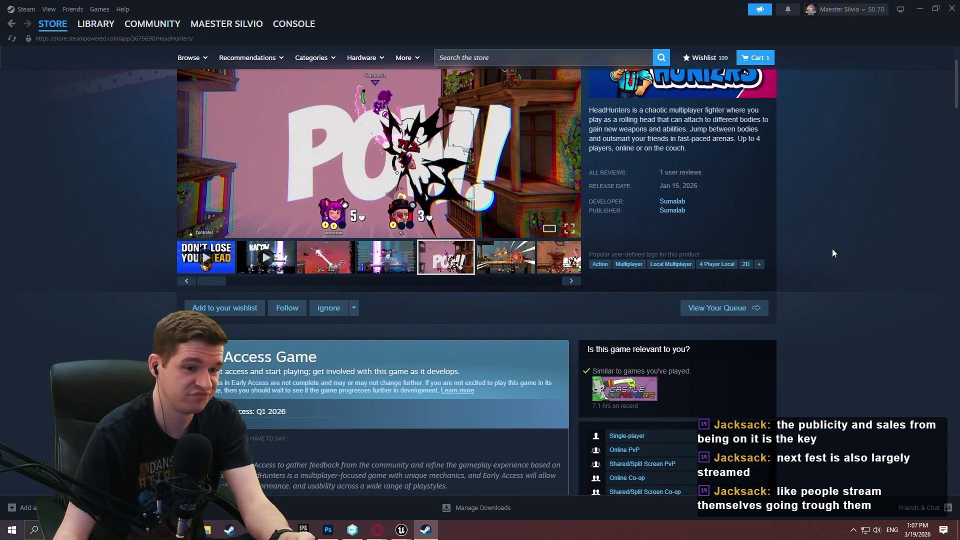
{"action": "scroll", "coordinate": [954, 92], "scroll_direction": "down", "scroll_amount": 1}
{"action": "scroll", "coordinate": [953, 92], "scroll_direction": "down", "scroll_amount": 10}
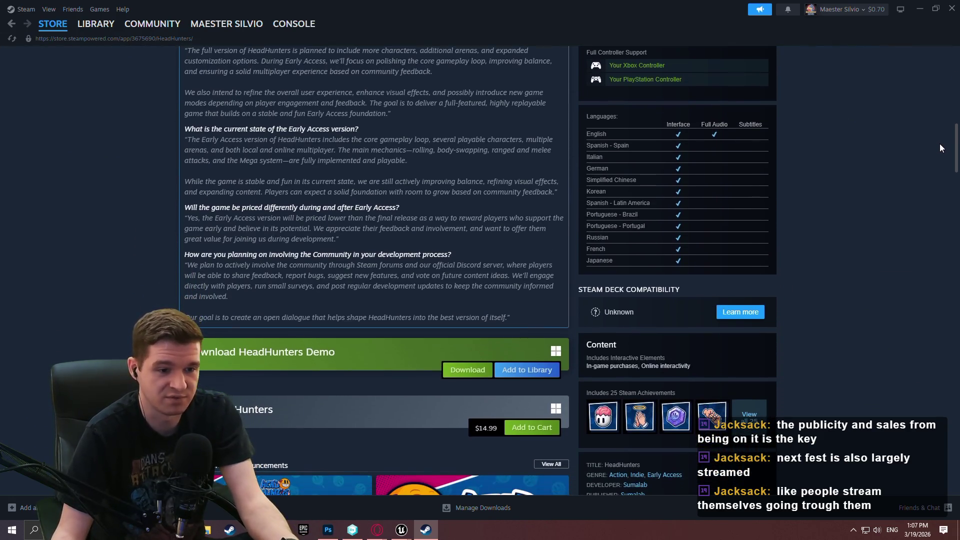
{"action": "scroll", "coordinate": [937, 151], "scroll_direction": "down", "scroll_amount": 6}
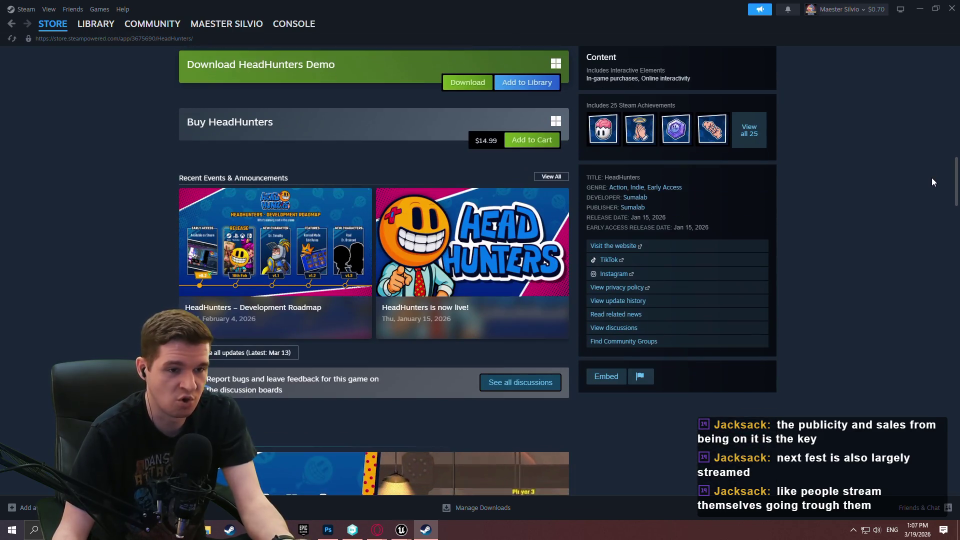
{"action": "scroll", "coordinate": [931, 178], "scroll_direction": "down", "scroll_amount": 5}
{"action": "scroll", "coordinate": [928, 220], "scroll_direction": "down", "scroll_amount": 10}
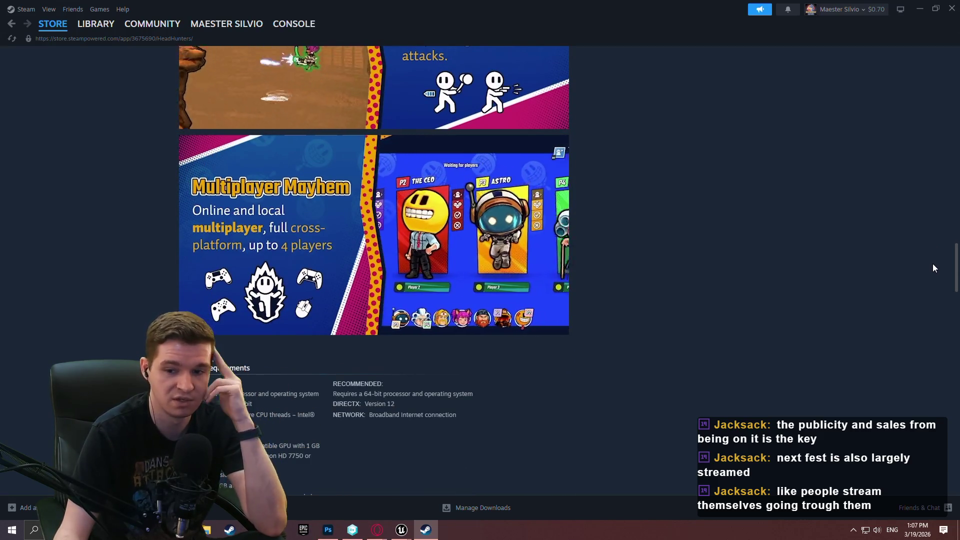
{"action": "scroll", "coordinate": [932, 270], "scroll_direction": "down", "scroll_amount": 1}
{"action": "scroll", "coordinate": [923, 251], "scroll_direction": "up", "scroll_amount": 3}
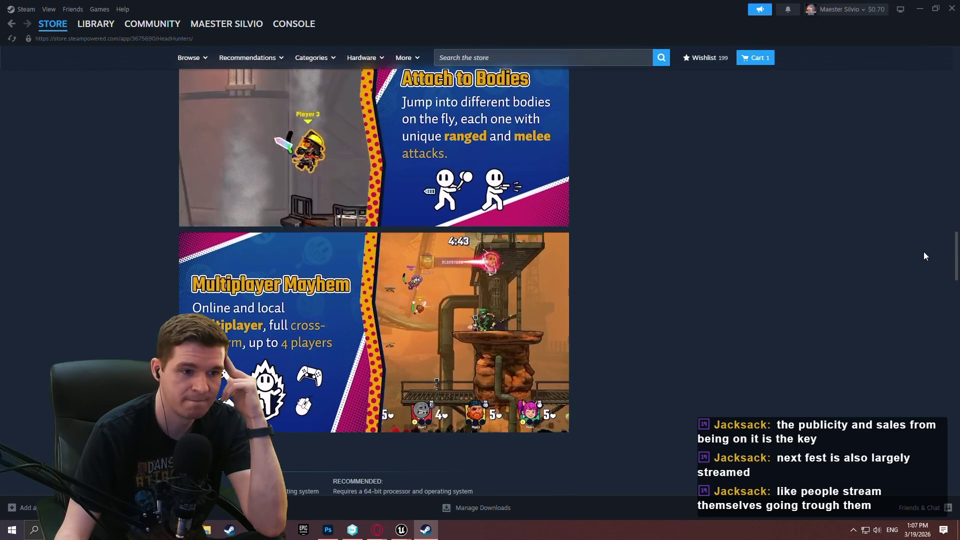
{"action": "scroll", "coordinate": [925, 265], "scroll_direction": "down", "scroll_amount": 5}
{"action": "scroll", "coordinate": [929, 285], "scroll_direction": "up", "scroll_amount": 15}
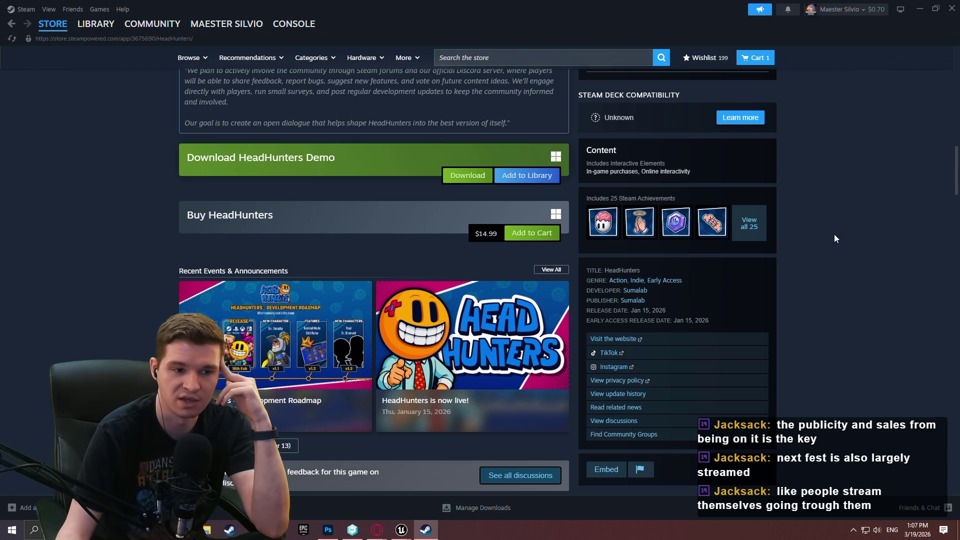
{"action": "left_click_drag", "start_coordinate": [958, 170], "coordinate": [958, 131]}
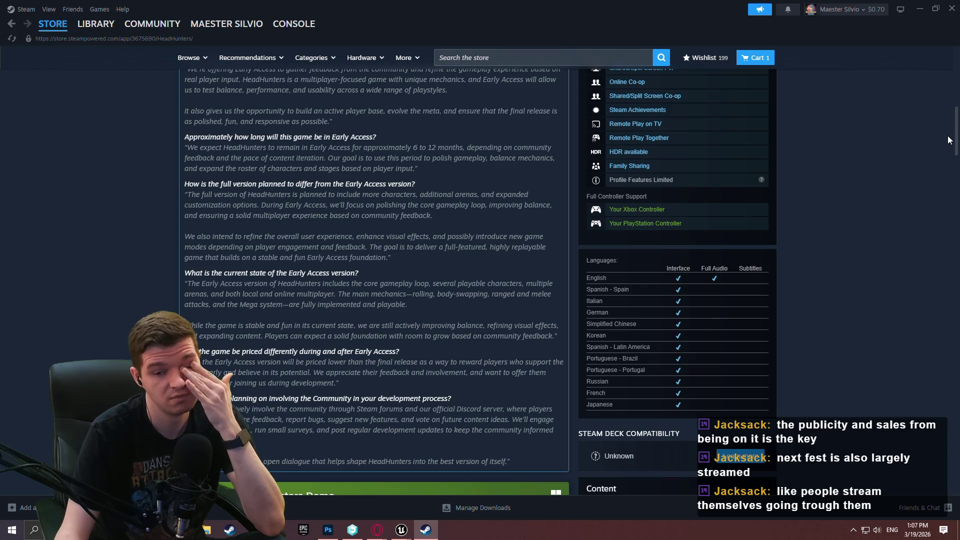
Step: Close the store window and centre the Create User Widget and SET nodes in the graph
{"action": "left_click", "coordinate": [952, 8]}
{"action": "scroll", "coordinate": [647, 274], "scroll_direction": "down", "scroll_amount": 2}
{"action": "scroll", "coordinate": [579, 223], "scroll_direction": "down", "scroll_amount": 1}
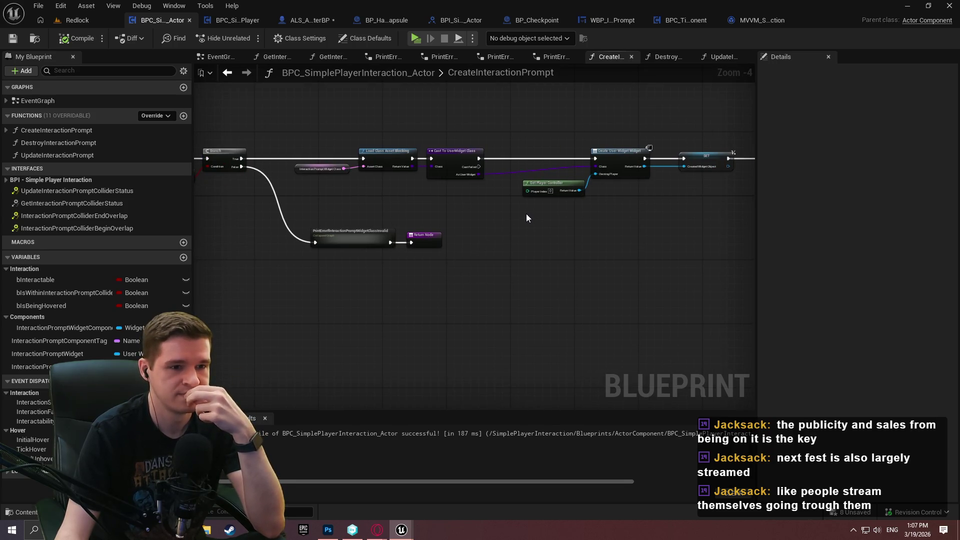
{"action": "scroll", "coordinate": [490, 205], "scroll_direction": "up", "scroll_amount": 3}
{"action": "mouse_move", "coordinate": [811, 217]}
{"action": "left_mouse_down"}
{"action": "mouse_move", "coordinate": [356, 251]}
{"action": "mouse_move", "coordinate": [521, 287]}
{"action": "left_mouse_up"}
{"action": "scroll", "coordinate": [521, 287], "scroll_direction": "down", "scroll_amount": 3}
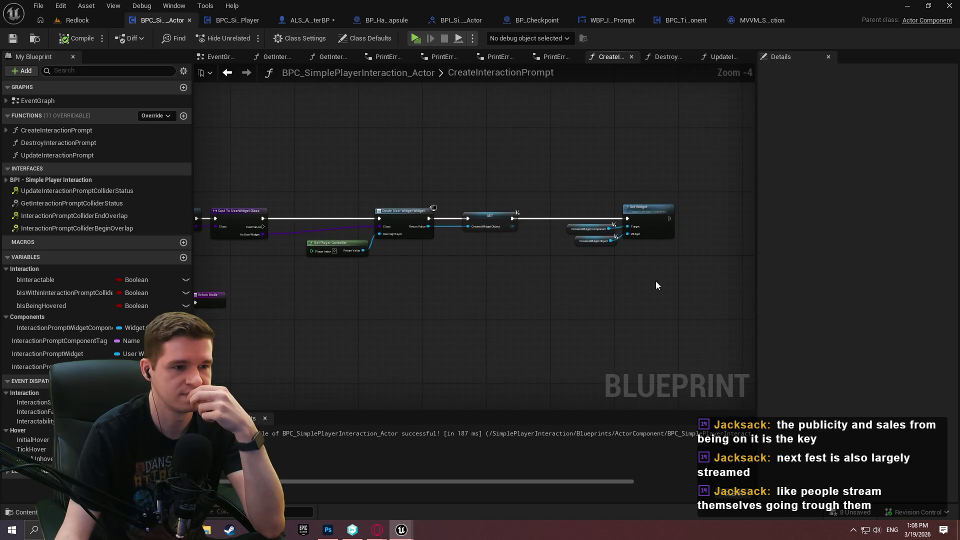
{"action": "scroll", "coordinate": [280, 223], "scroll_direction": "up", "scroll_amount": 4}
Step: Add a reroute point on the purple Class wire and shift the connected nodes left
{"action": "double_click", "coordinate": [317, 237]}
{"action": "left_click_drag", "start_coordinate": [317, 237], "coordinate": [288, 238]}
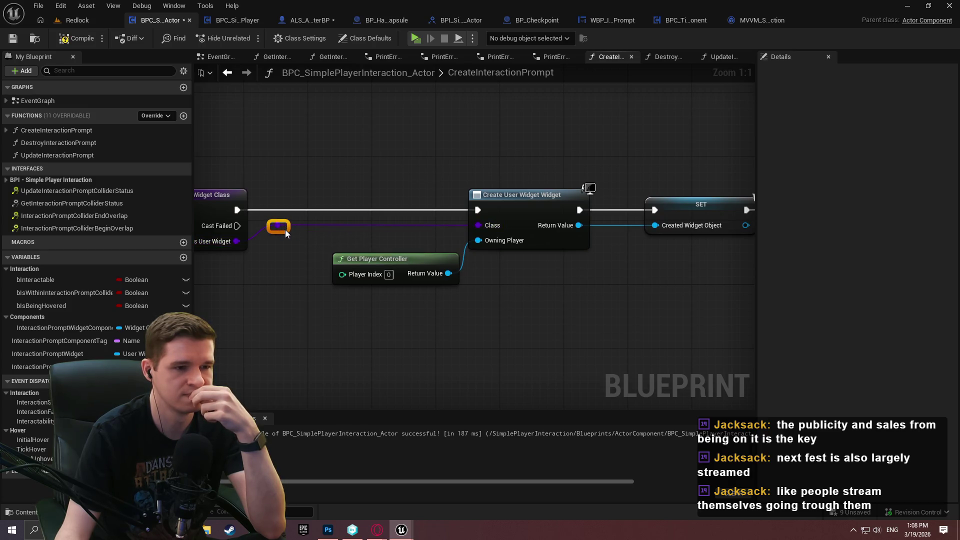
{"action": "scroll", "coordinate": [285, 229], "scroll_direction": "down", "scroll_amount": 5}
{"action": "left_click_drag", "start_coordinate": [637, 296], "coordinate": [265, 204]}
{"action": "scroll", "coordinate": [560, 220], "scroll_direction": "up", "scroll_amount": 1}
{"action": "left_click_drag", "start_coordinate": [560, 220], "coordinate": [518, 220]}
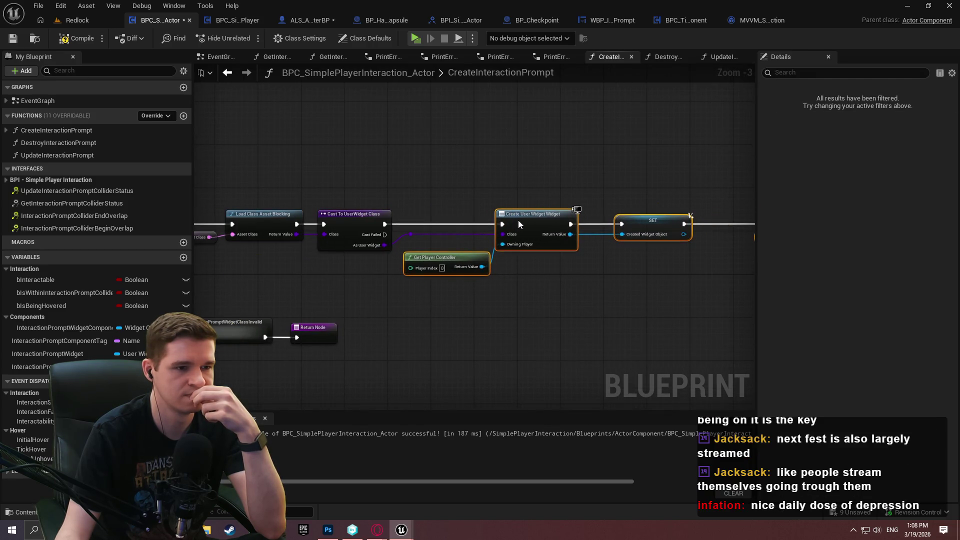
{"action": "left_click", "coordinate": [538, 316]}
{"action": "scroll", "coordinate": [495, 293], "scroll_direction": "up", "scroll_amount": 2}
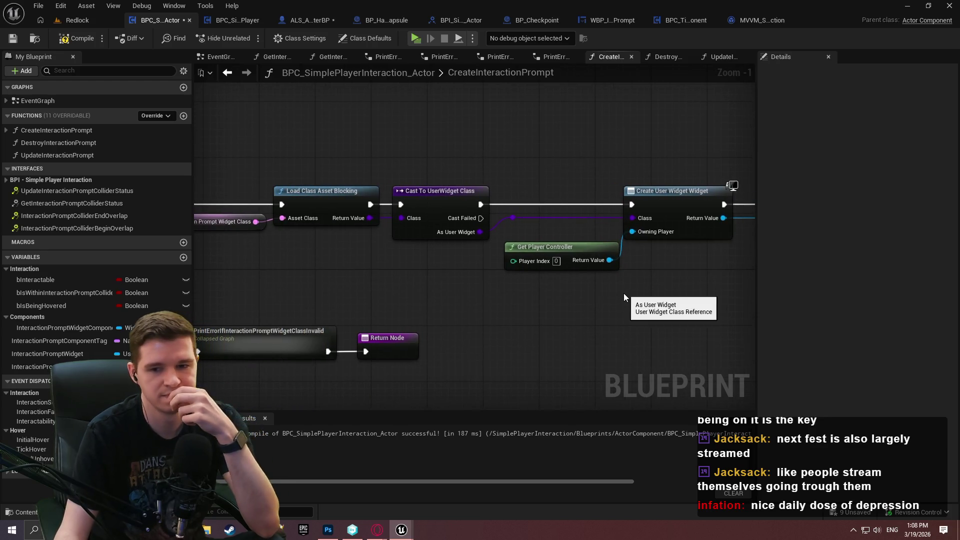
Step: Compile and save the Blueprint
{"action": "left_click", "coordinate": [72, 38]}
{"action": "left_click", "coordinate": [13, 40]}
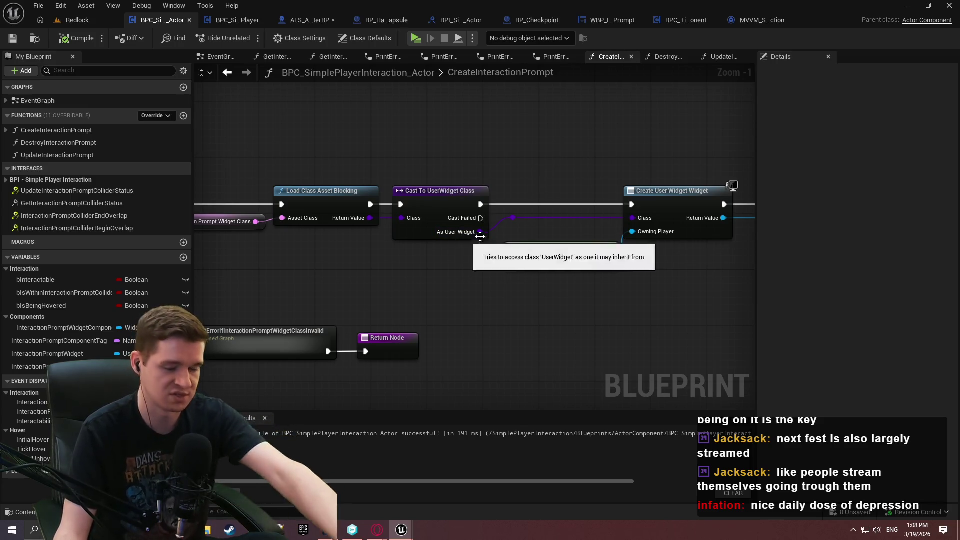
{"action": "scroll", "coordinate": [653, 301], "scroll_direction": "down", "scroll_amount": 2}
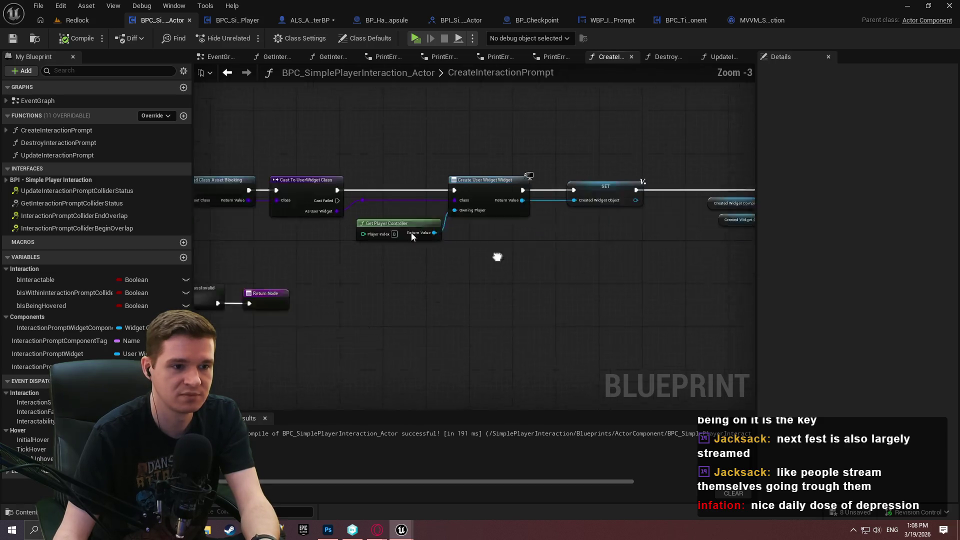
Step: Move the PrintError collapsed graph and Return Node lower, beneath the Branch
{"action": "mouse_move", "coordinate": [444, 151]}
{"action": "left_mouse_down"}
{"action": "mouse_move", "coordinate": [820, 149]}
{"action": "mouse_move", "coordinate": [884, 112]}
{"action": "left_mouse_up"}
{"action": "mouse_move", "coordinate": [650, 285]}
{"action": "left_mouse_down"}
{"action": "mouse_move", "coordinate": [534, 235]}
{"action": "mouse_move", "coordinate": [525, 252]}
{"action": "left_mouse_up"}
{"action": "scroll", "coordinate": [532, 222], "scroll_direction": "down", "scroll_amount": 4}
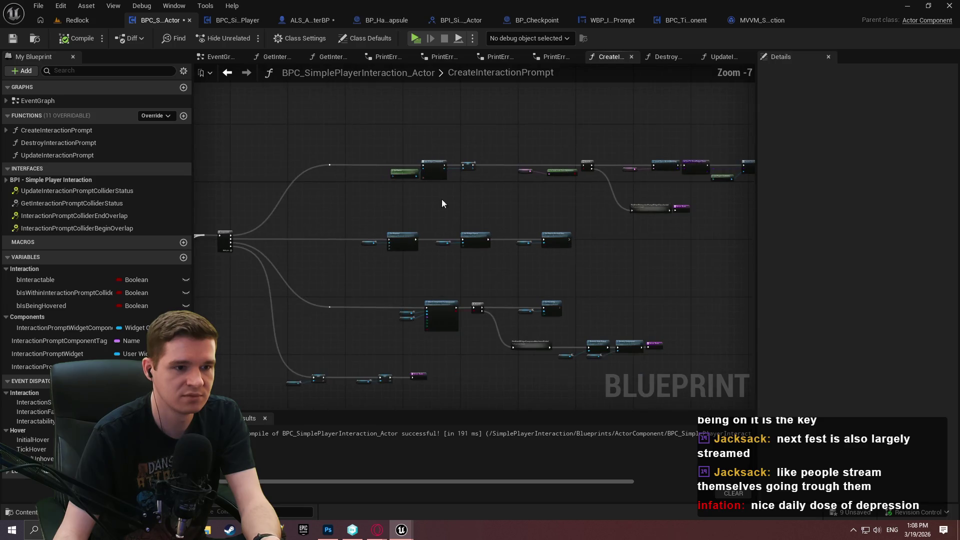
Step: Review the Branch, Is Valid, Load Class and error nodes, then select the InteractionPromptWidgetClass variable
{"action": "mouse_move", "coordinate": [599, 245]}
{"action": "left_mouse_down"}
{"action": "mouse_move", "coordinate": [628, 188]}
{"action": "mouse_move", "coordinate": [837, 199]}
{"action": "left_mouse_up"}
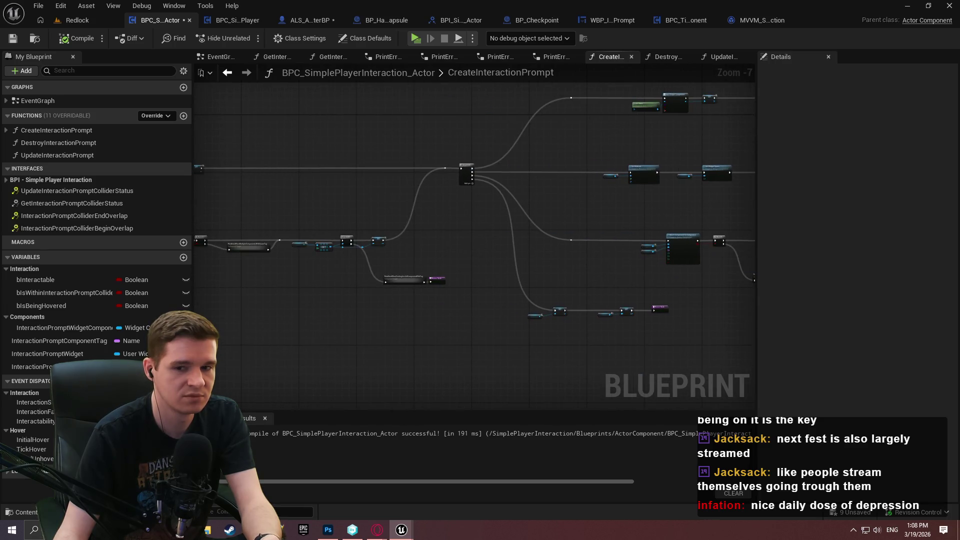
{"action": "scroll", "coordinate": [281, 173], "scroll_direction": "up", "scroll_amount": 3}
{"action": "mouse_move", "coordinate": [281, 173]}
{"action": "left_mouse_down"}
{"action": "mouse_move", "coordinate": [604, 242]}
{"action": "mouse_move", "coordinate": [675, 322]}
{"action": "mouse_move", "coordinate": [495, 306]}
{"action": "mouse_move", "coordinate": [251, 308]}
{"action": "left_mouse_up"}
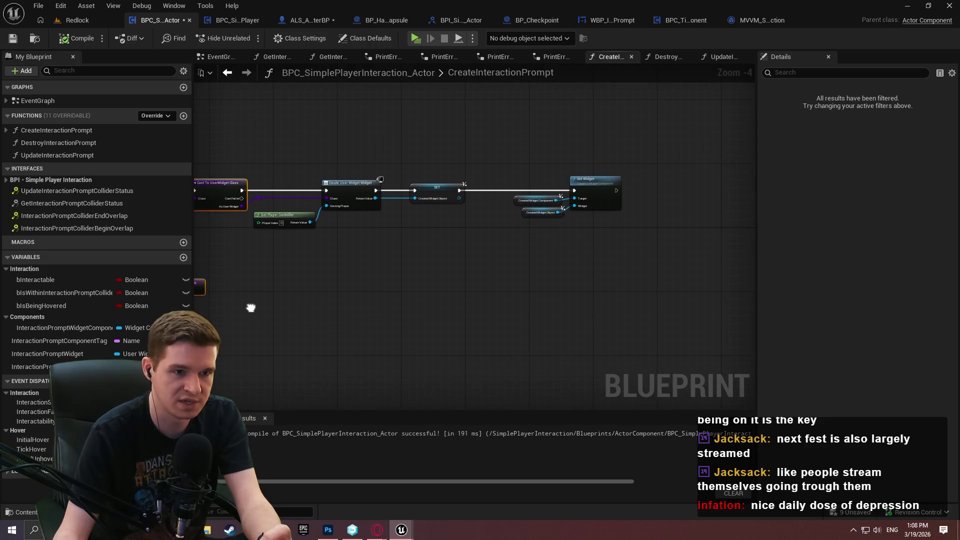
{"action": "mouse_move", "coordinate": [251, 307]}
{"action": "left_mouse_down"}
{"action": "mouse_move", "coordinate": [403, 315]}
{"action": "mouse_move", "coordinate": [740, 294]}
{"action": "mouse_move", "coordinate": [546, 317]}
{"action": "left_mouse_up"}
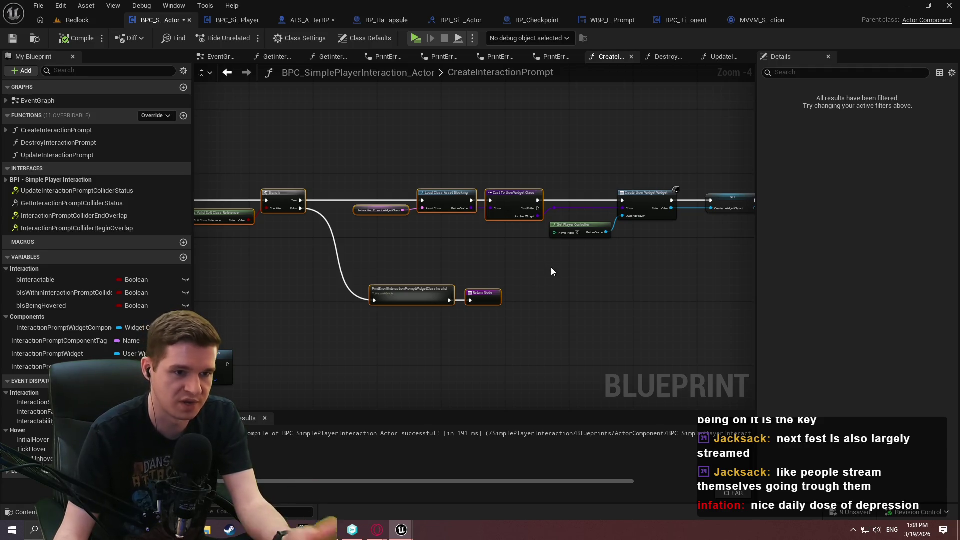
{"action": "scroll", "coordinate": [493, 274], "scroll_direction": "up", "scroll_amount": 3}
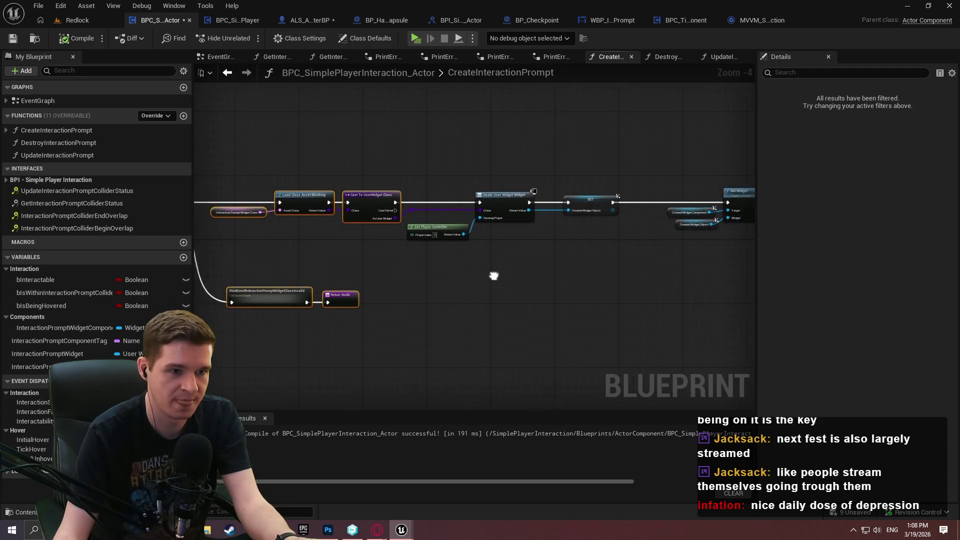
{"action": "left_click", "coordinate": [351, 241]}
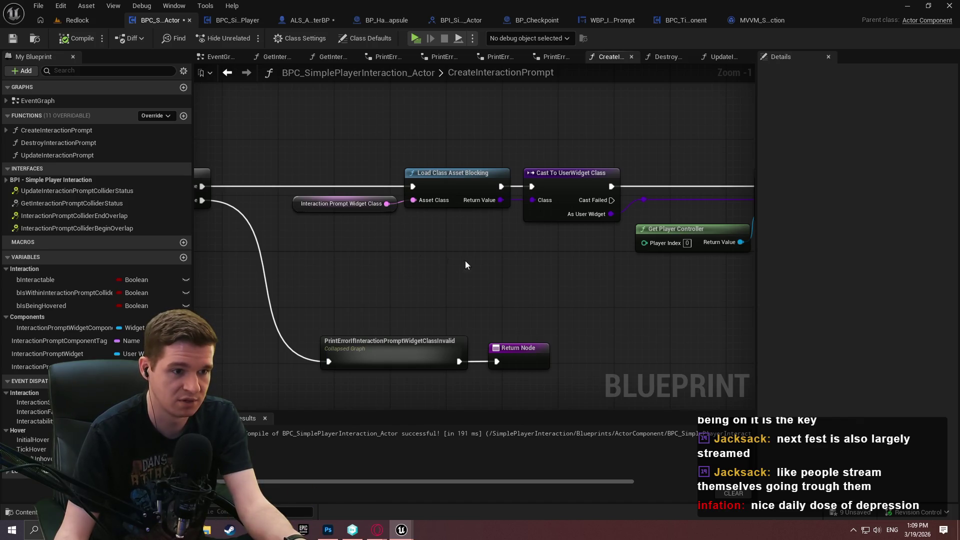
{"action": "mouse_move", "coordinate": [662, 279]}
{"action": "left_mouse_down"}
{"action": "mouse_move", "coordinate": [732, 312]}
{"action": "mouse_move", "coordinate": [408, 288]}
{"action": "mouse_move", "coordinate": [362, 297]}
{"action": "mouse_move", "coordinate": [700, 300]}
{"action": "mouse_move", "coordinate": [392, 317]}
{"action": "mouse_move", "coordinate": [694, 326]}
{"action": "left_mouse_up"}
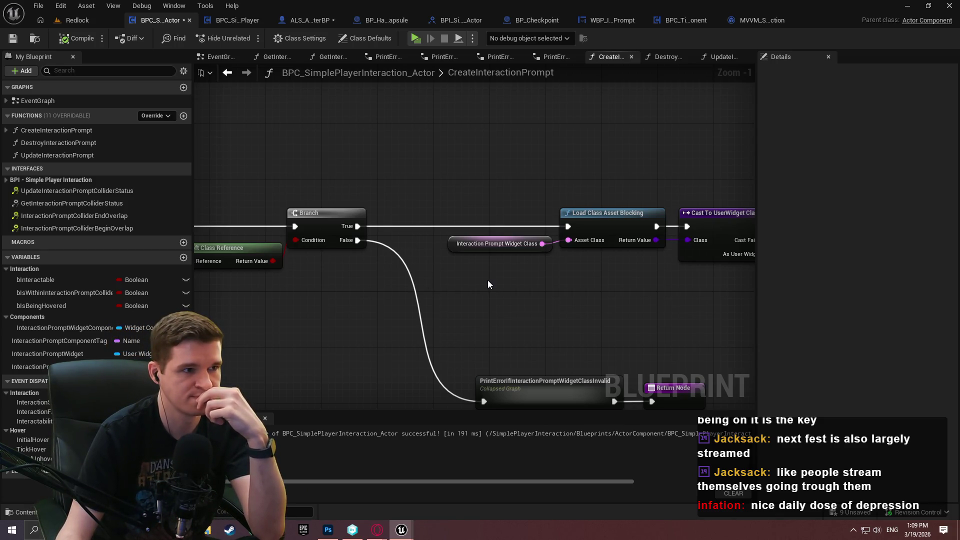
{"action": "left_click_drag", "start_coordinate": [433, 188], "coordinate": [518, 260]}
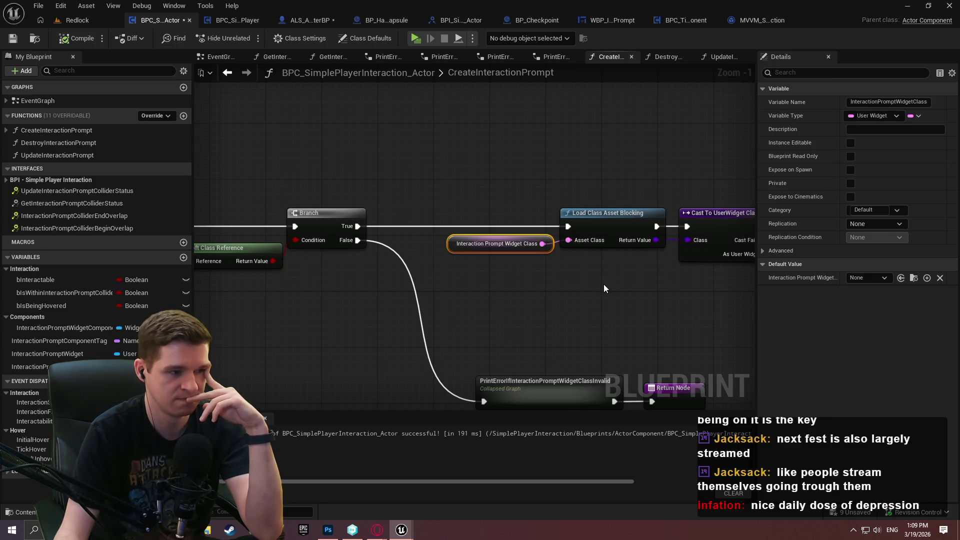
Step: Pan the graph past the Load Class, Cast and Create User Widget nodes, back to the Branch and class variable
{"action": "mouse_move", "coordinate": [601, 282]}
{"action": "left_mouse_down"}
{"action": "mouse_move", "coordinate": [450, 271]}
{"action": "mouse_move", "coordinate": [687, 271]}
{"action": "mouse_move", "coordinate": [237, 271]}
{"action": "mouse_move", "coordinate": [617, 271]}
{"action": "mouse_move", "coordinate": [569, 272]}
{"action": "left_mouse_up"}
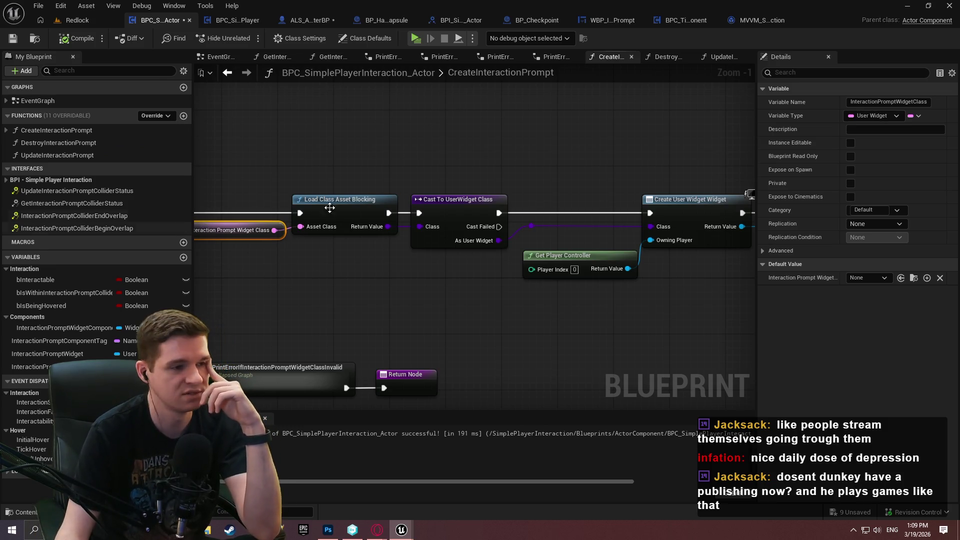
{"action": "mouse_move", "coordinate": [417, 237]}
{"action": "left_mouse_down"}
{"action": "mouse_move", "coordinate": [562, 278]}
{"action": "mouse_move", "coordinate": [316, 255]}
{"action": "mouse_move", "coordinate": [370, 288]}
{"action": "mouse_move", "coordinate": [591, 250]}
{"action": "left_mouse_up"}
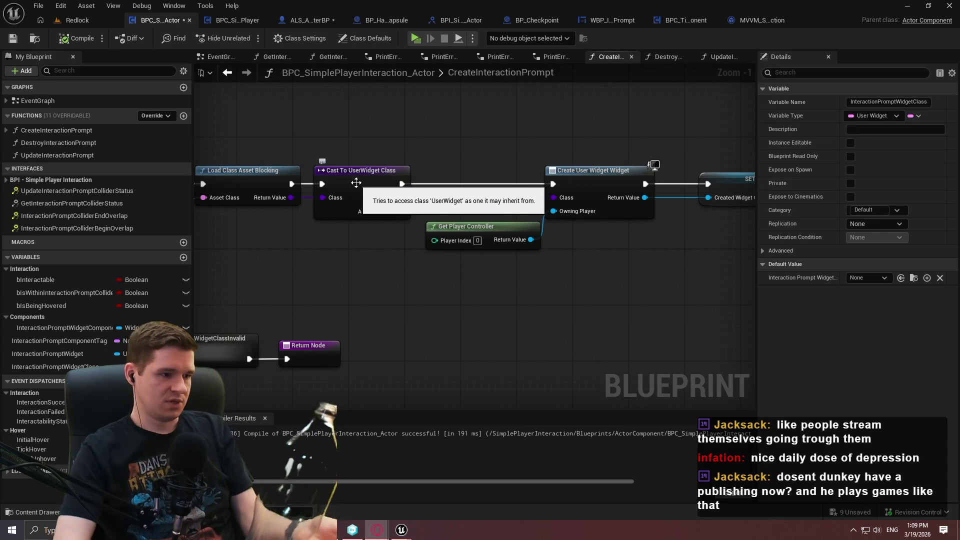
{"action": "left_click_drag", "start_coordinate": [389, 202], "coordinate": [648, 228]}
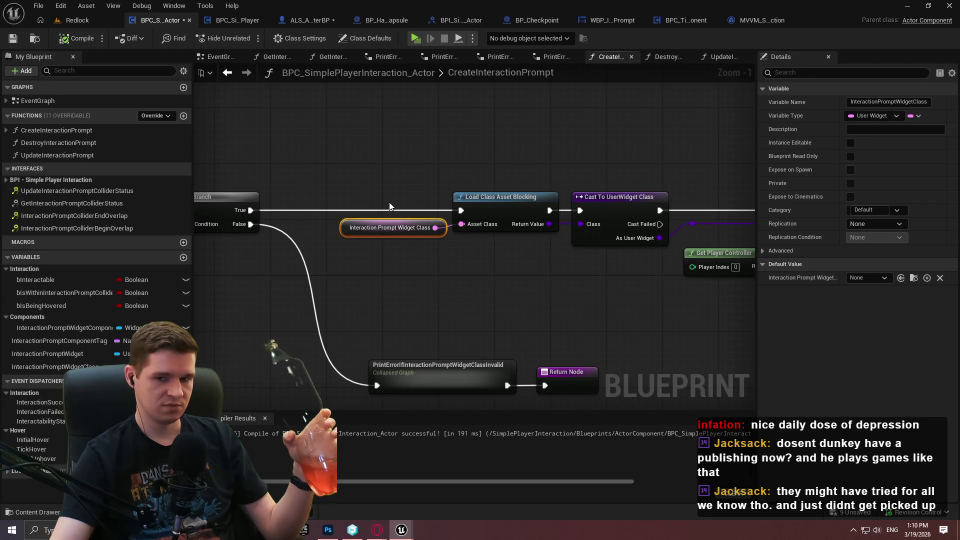
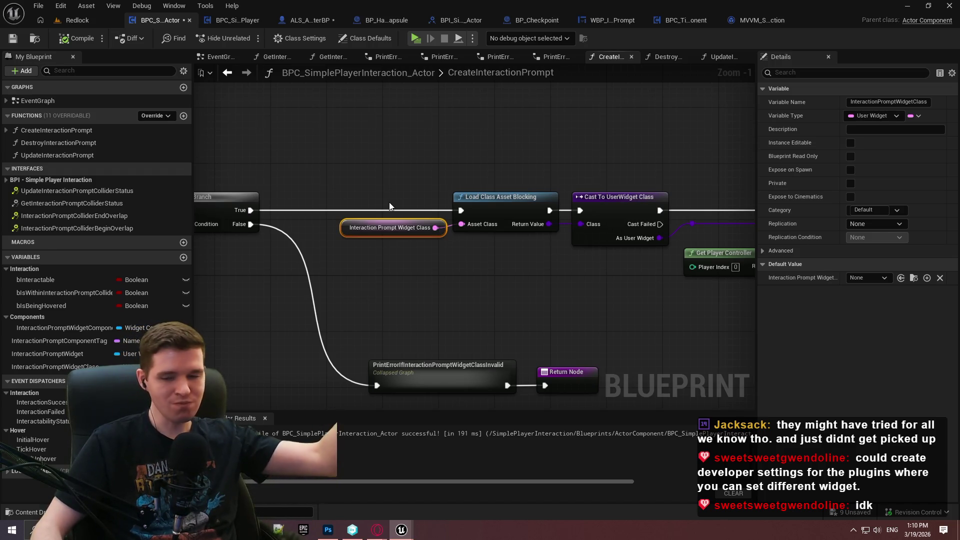
Step: Deselect the Interaction Prompt Widget Class node and switch over to Opera GX
{"action": "left_click", "coordinate": [473, 269]}
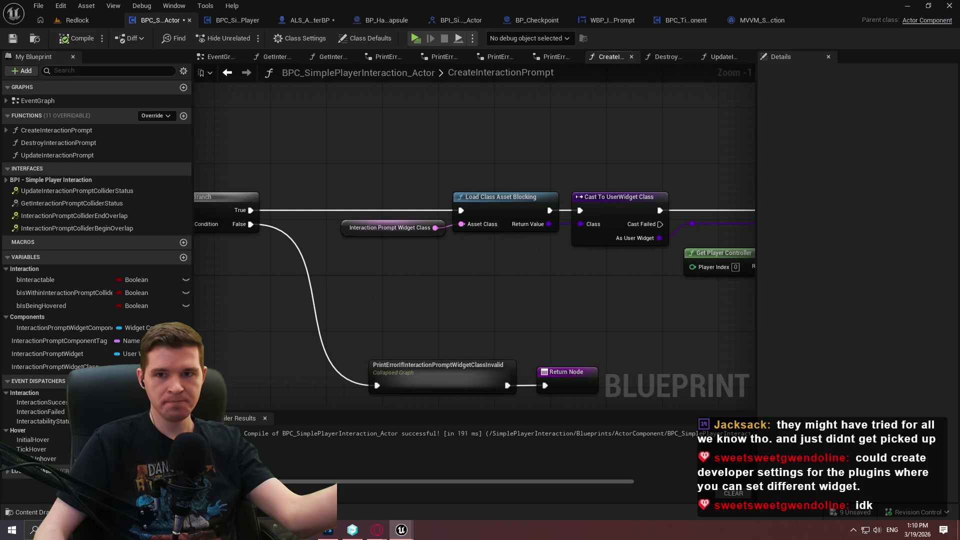
{"action": "key", "text": "alt+Tab"}
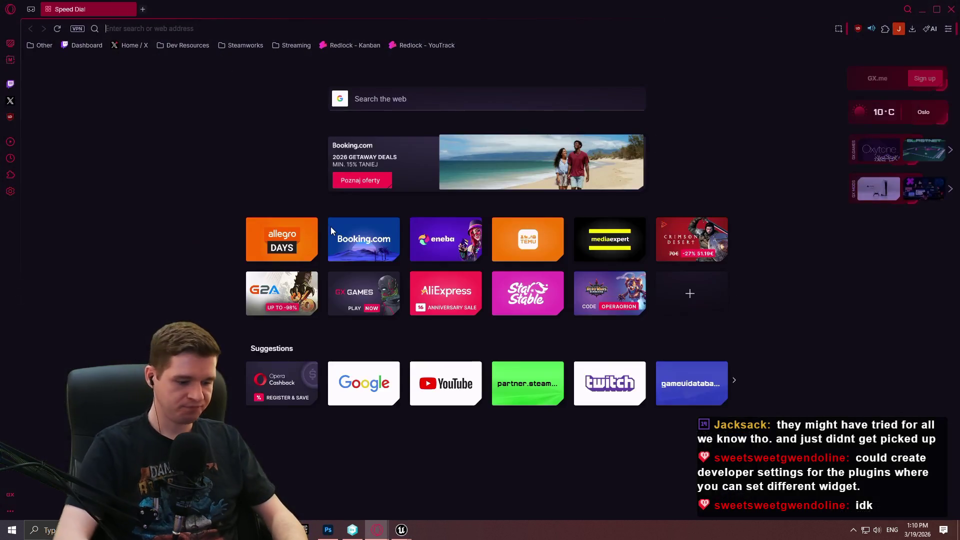
Step: Google 'ue5 developer settings blueprint plugin', skim the results, then return to Unreal
{"action": "type", "text": "ue5 developer settings "}
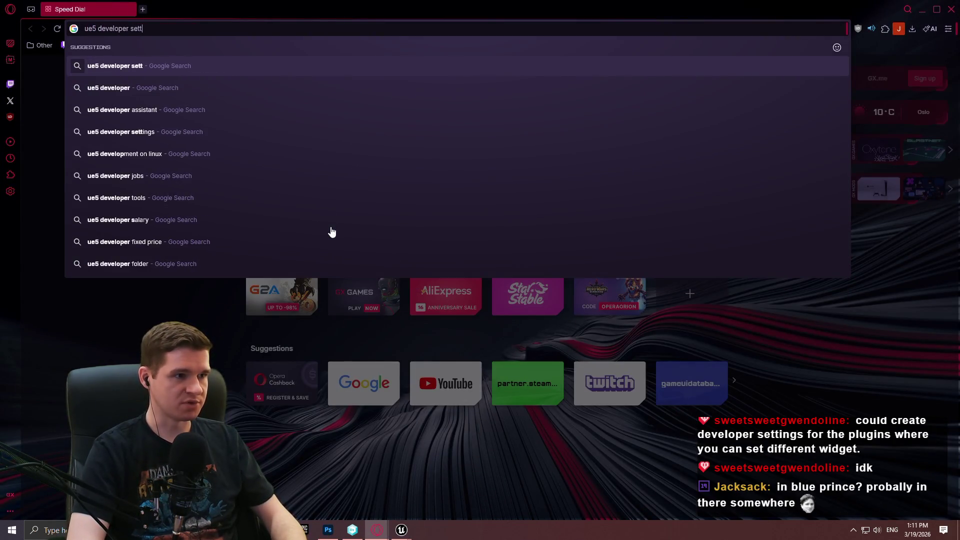
{"action": "type", "text": "blueprint pl"}
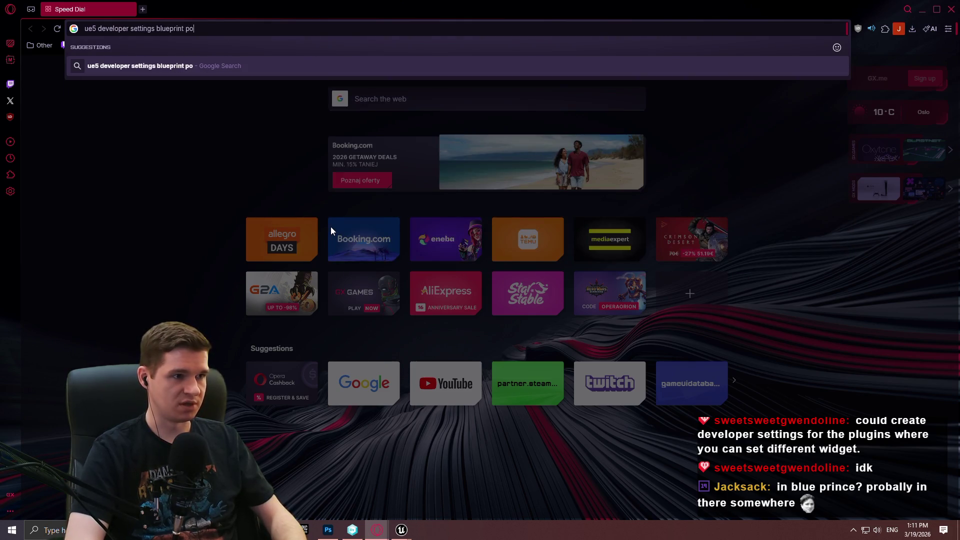
{"action": "type", "text": "ugin"}
{"action": "key", "text": "Return"}
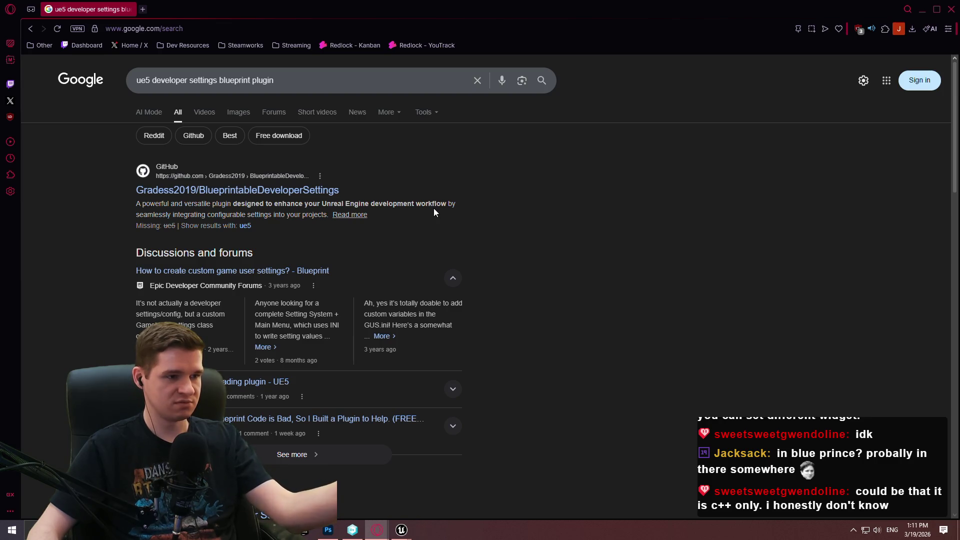
{"action": "scroll", "coordinate": [433, 212], "scroll_direction": "down", "scroll_amount": 4}
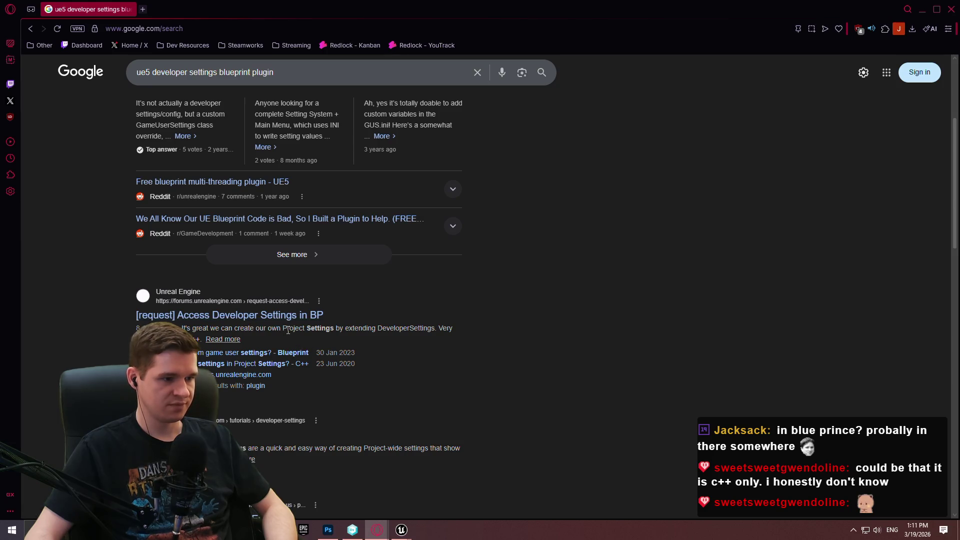
{"action": "scroll", "coordinate": [288, 330], "scroll_direction": "down", "scroll_amount": 3}
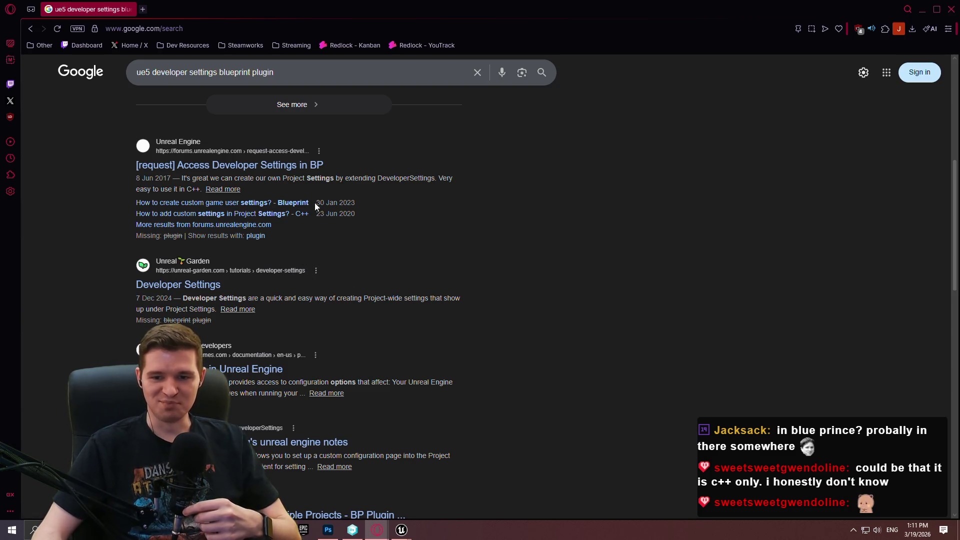
{"action": "scroll", "coordinate": [432, 335], "scroll_direction": "down", "scroll_amount": 2}
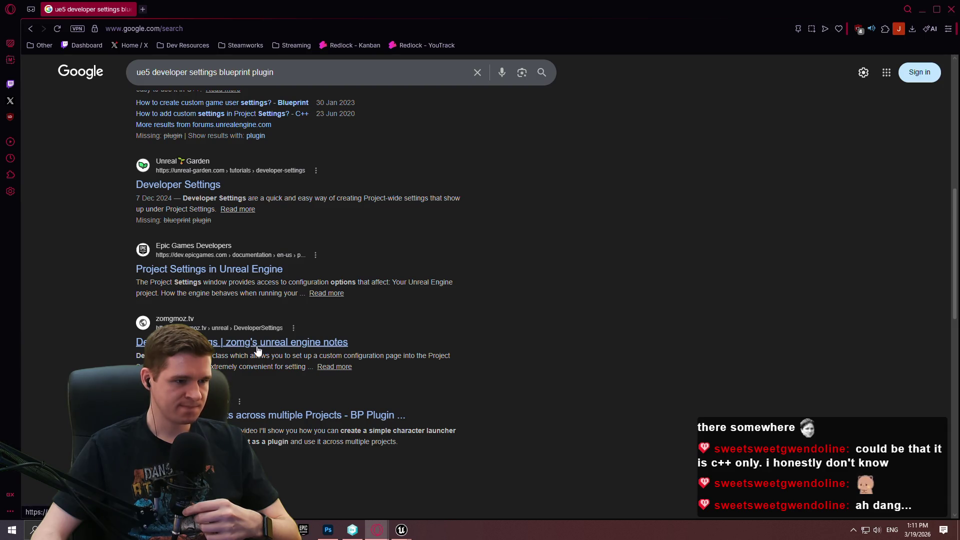
{"action": "scroll", "coordinate": [258, 349], "scroll_direction": "down", "scroll_amount": 4}
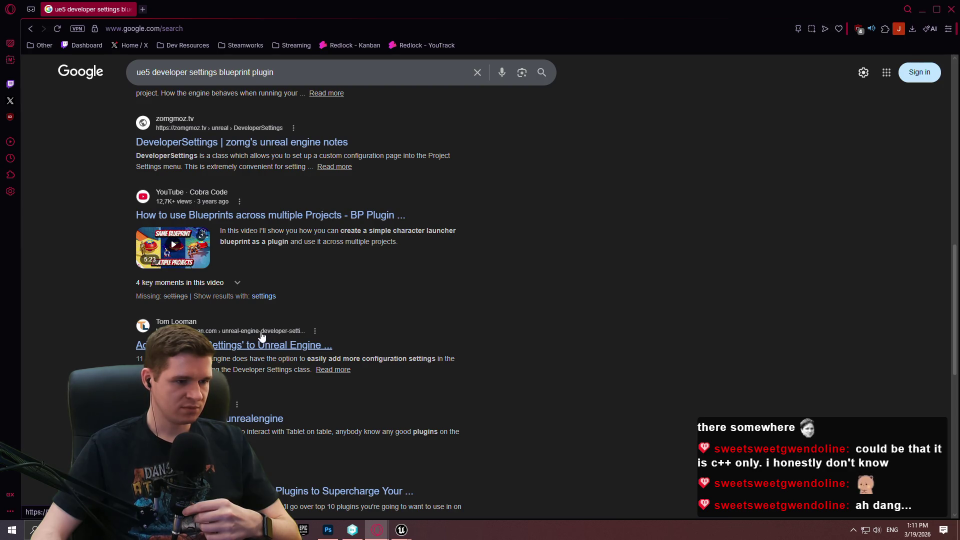
{"action": "key", "text": "alt+Tab"}
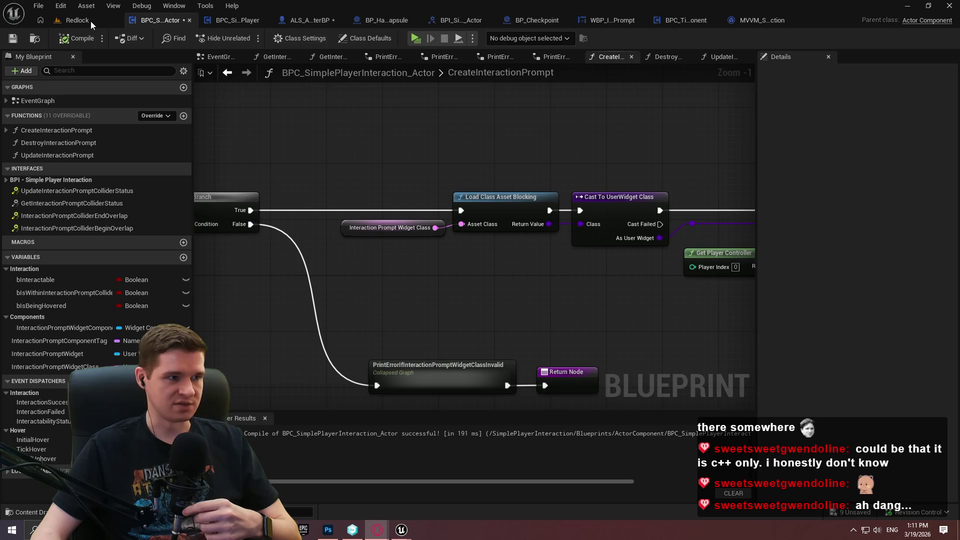
Step: In the Redlock editor, search Blueprint parent classes for 'dev', then cancel without creating anything
{"action": "left_click", "coordinate": [77, 20]}
{"action": "right_click", "coordinate": [365, 429]}
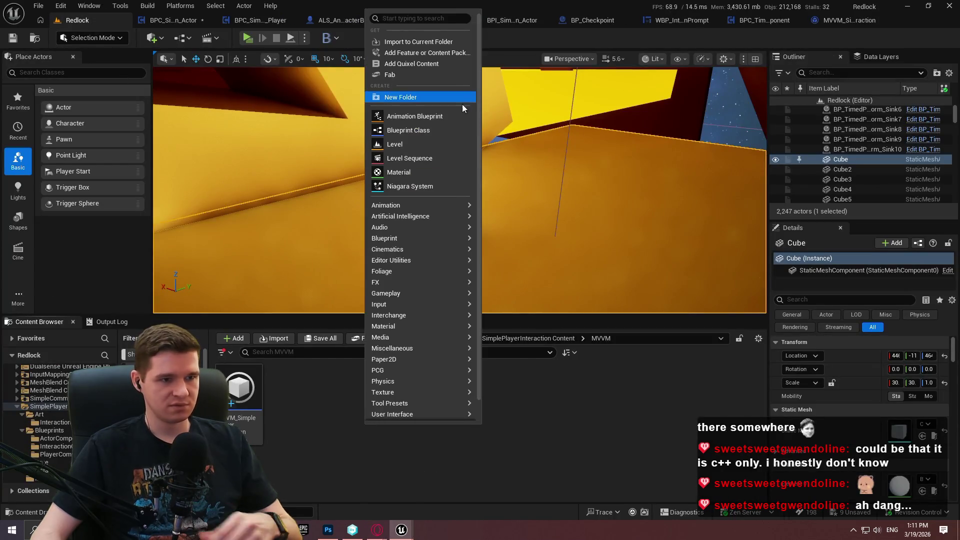
{"action": "left_click", "coordinate": [428, 135]}
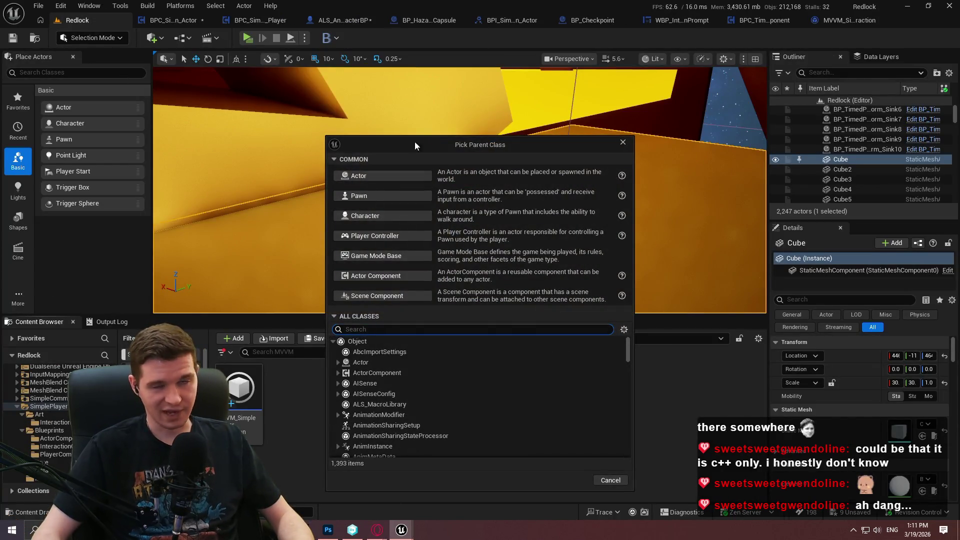
{"action": "type", "text": "cdev"}
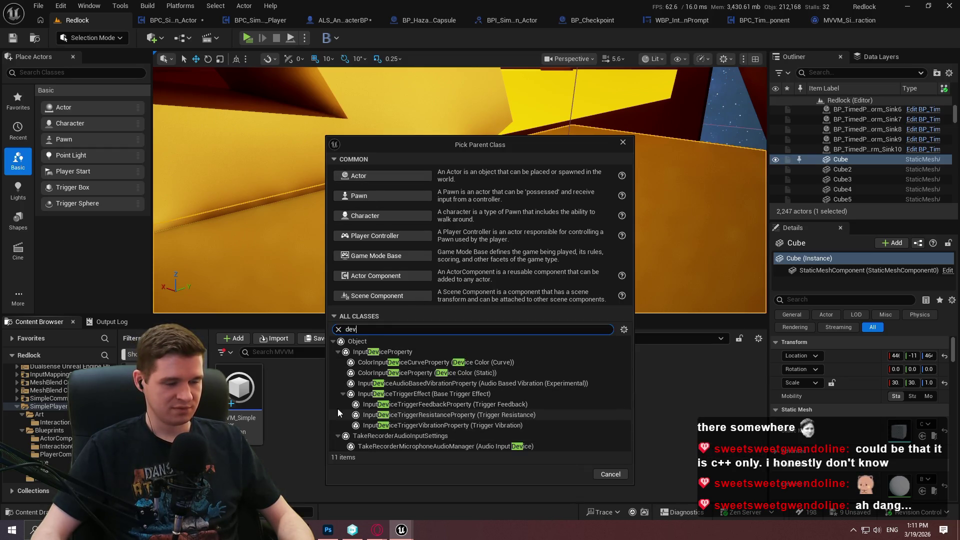
{"action": "left_click", "coordinate": [302, 403]}
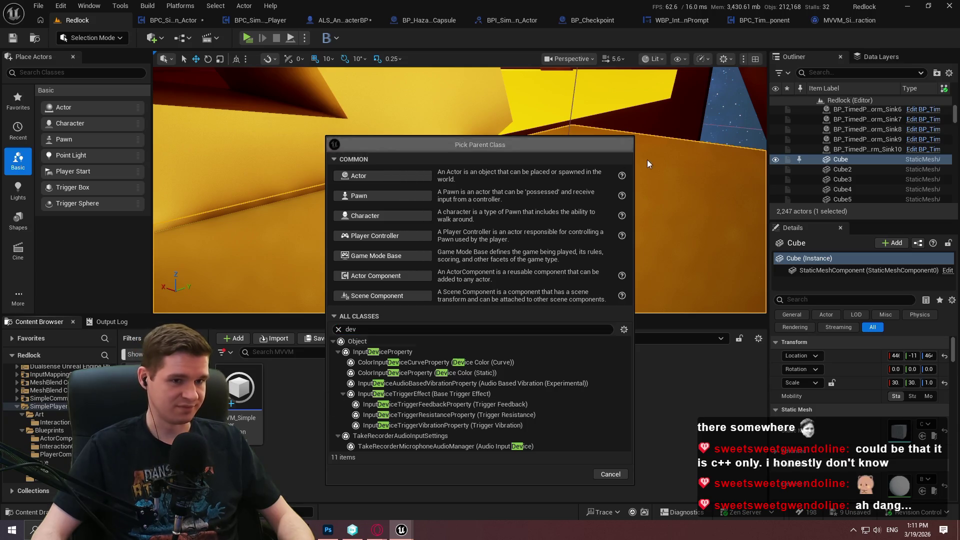
{"action": "left_click", "coordinate": [623, 143]}
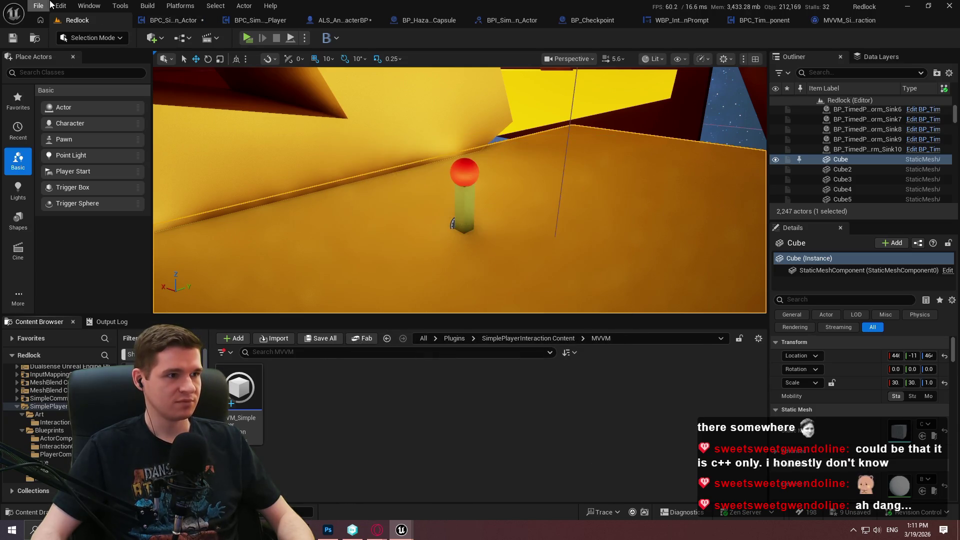
{"action": "left_click", "coordinate": [64, 7]}
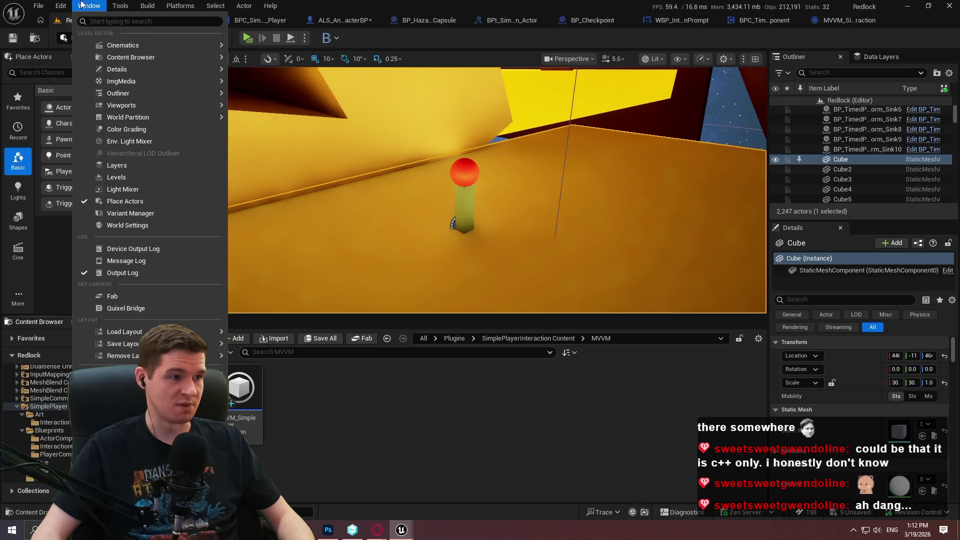
{"action": "left_click", "coordinate": [95, 172]}
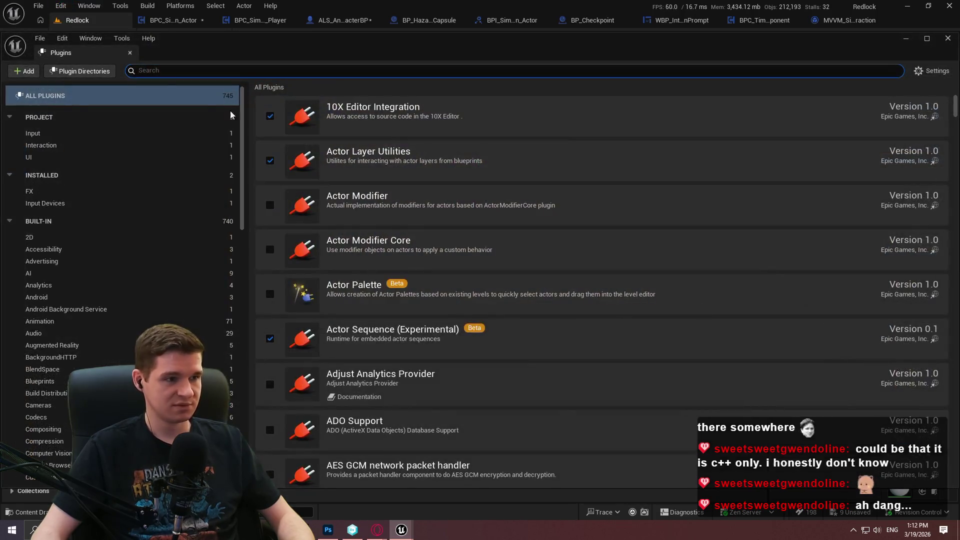
{"action": "left_click", "coordinate": [41, 145]}
{"action": "left_click", "coordinate": [352, 129]}
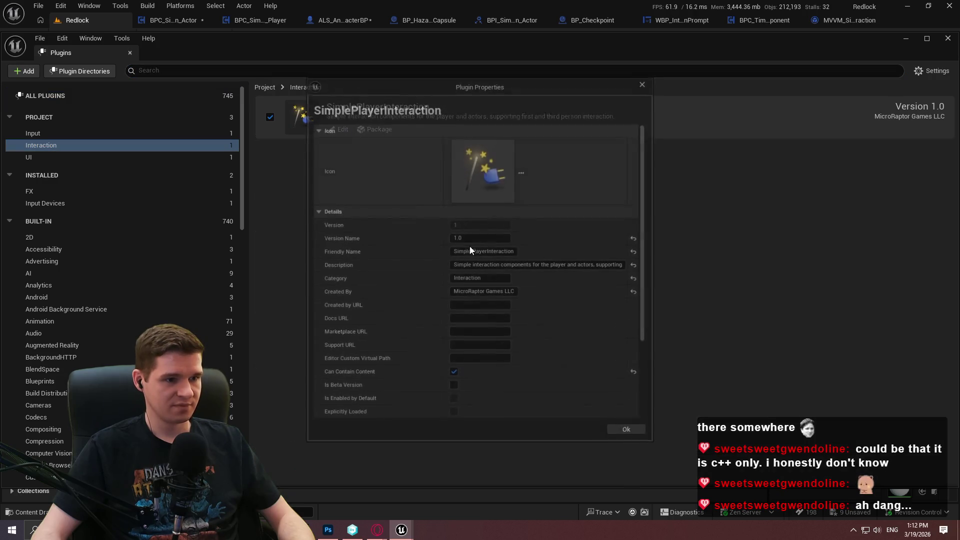
{"action": "scroll", "coordinate": [413, 260], "scroll_direction": "down", "scroll_amount": 3}
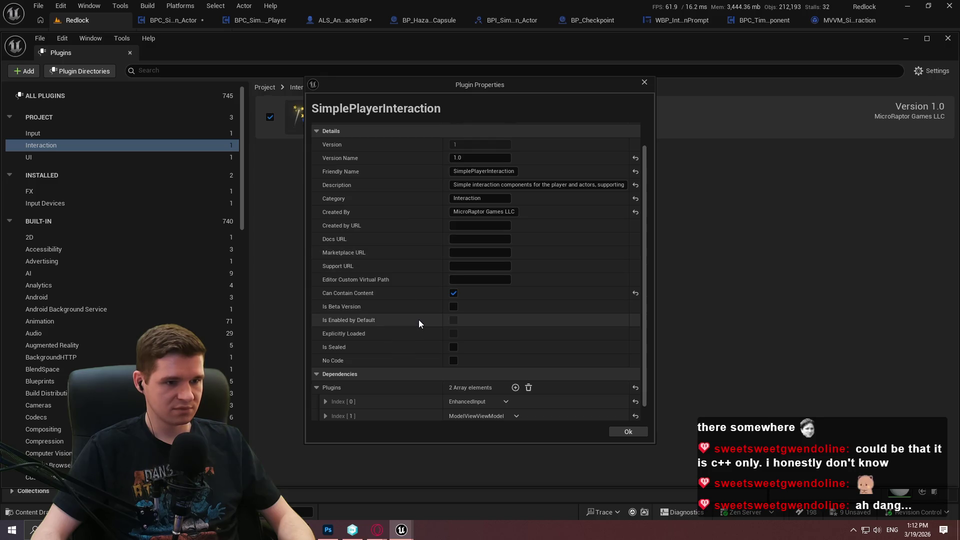
{"action": "scroll", "coordinate": [391, 295], "scroll_direction": "down", "scroll_amount": 1}
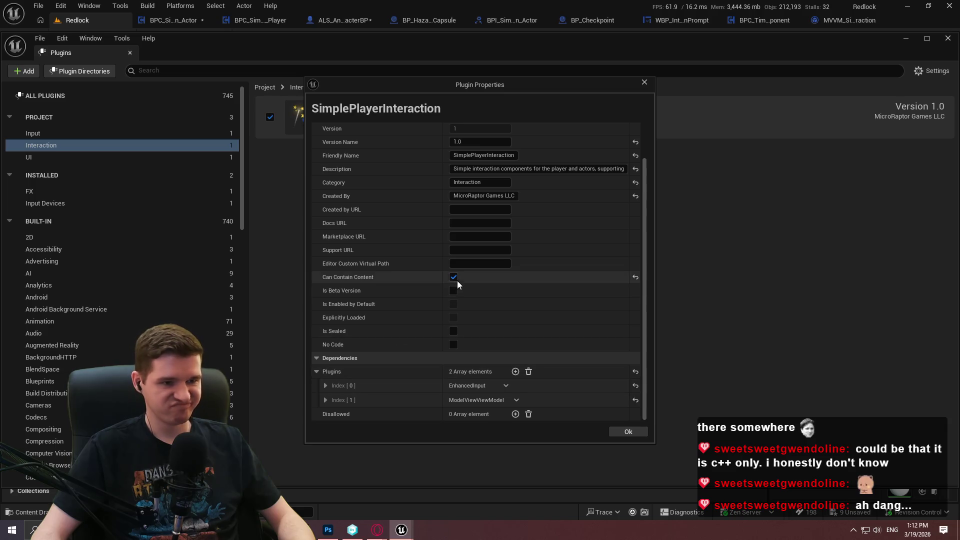
{"action": "scroll", "coordinate": [360, 286], "scroll_direction": "up", "scroll_amount": 5}
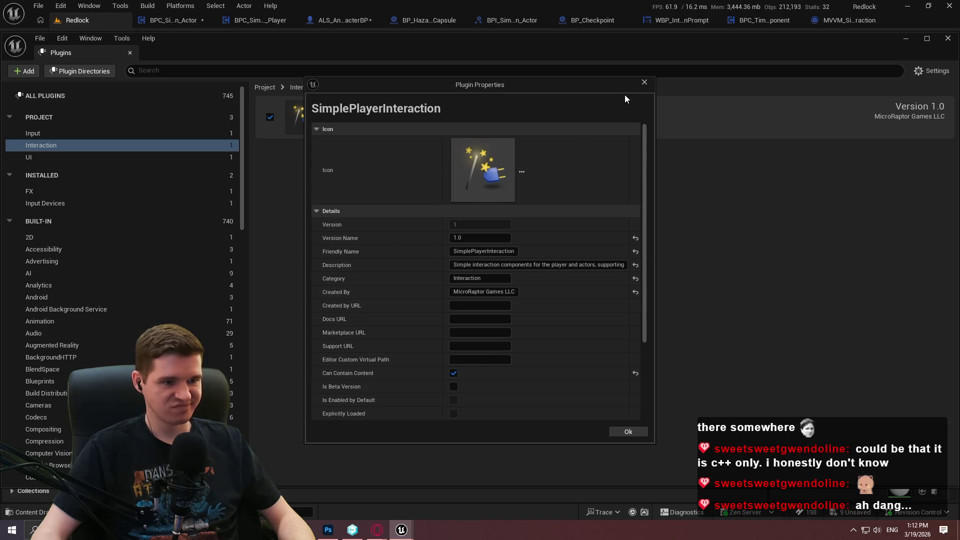
{"action": "left_click", "coordinate": [644, 82]}
{"action": "left_click", "coordinate": [948, 38]}
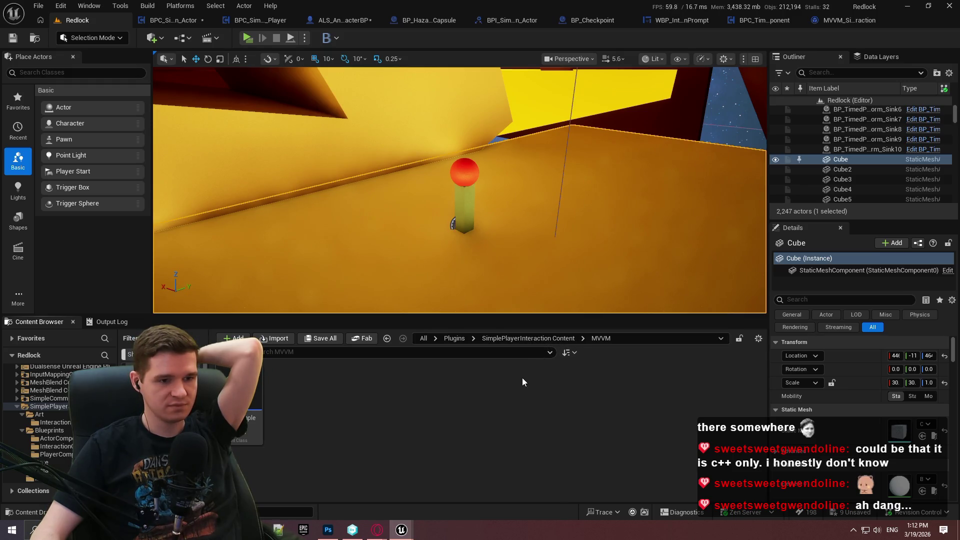
{"action": "left_click", "coordinate": [520, 338]}
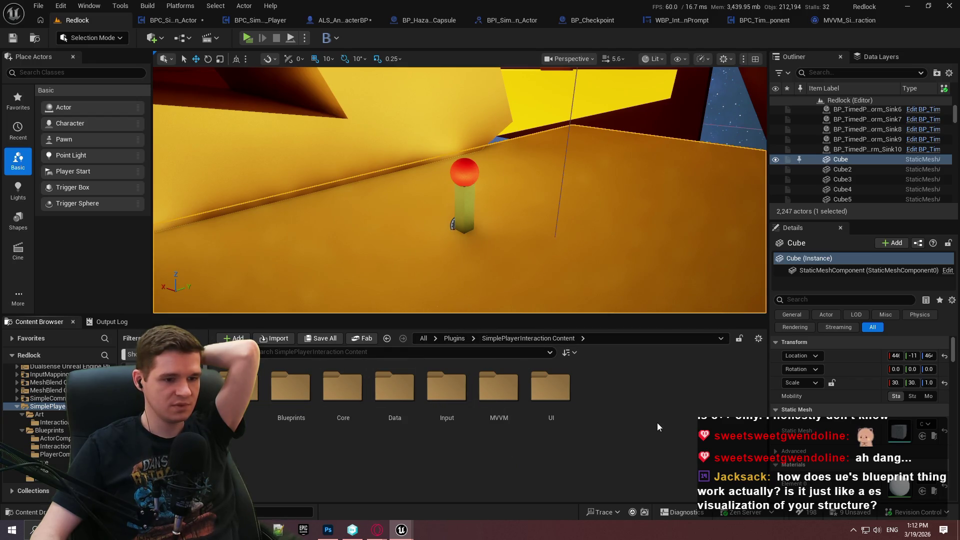
Step: Select the UI folder in SimplePlayerInteraction Content, then return to BPC_SimplePlayerInteraction_Actor
{"action": "right_click", "coordinate": [632, 415]}
{"action": "left_click", "coordinate": [560, 410]}
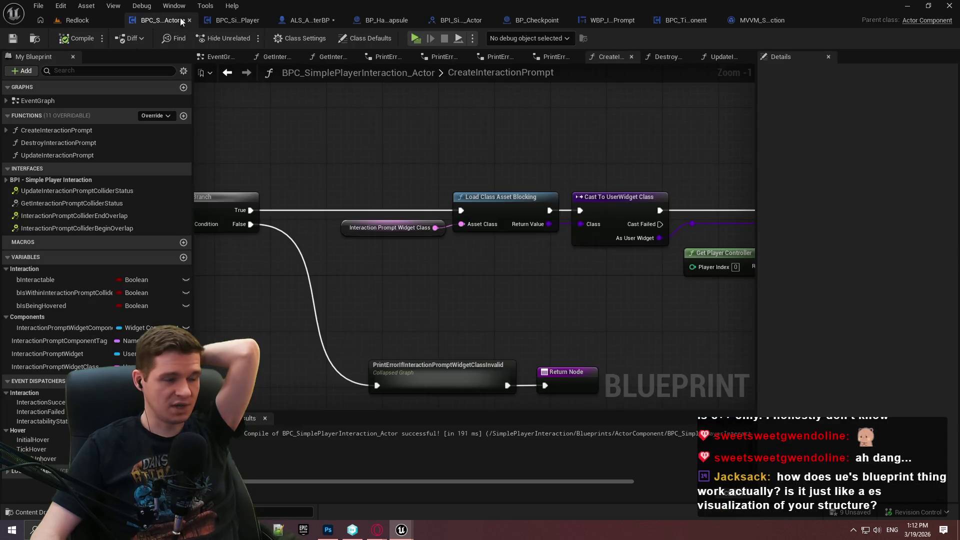
{"action": "left_click", "coordinate": [180, 19]}
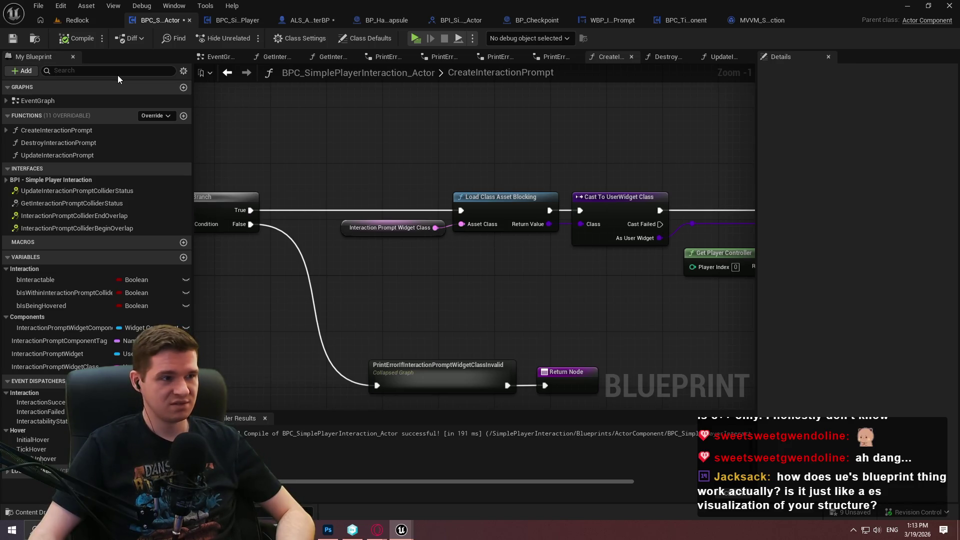
Step: Select the Interaction Prompt Widget Class node and shift it slightly up-left in the graph
{"action": "mouse_move", "coordinate": [339, 129]}
{"action": "left_mouse_down"}
{"action": "mouse_move", "coordinate": [385, 184]}
{"action": "mouse_move", "coordinate": [654, 299]}
{"action": "mouse_move", "coordinate": [483, 303]}
{"action": "mouse_move", "coordinate": [655, 320]}
{"action": "left_mouse_up"}
{"action": "left_click_drag", "start_coordinate": [389, 159], "coordinate": [359, 284]}
{"action": "left_click", "coordinate": [410, 280]}
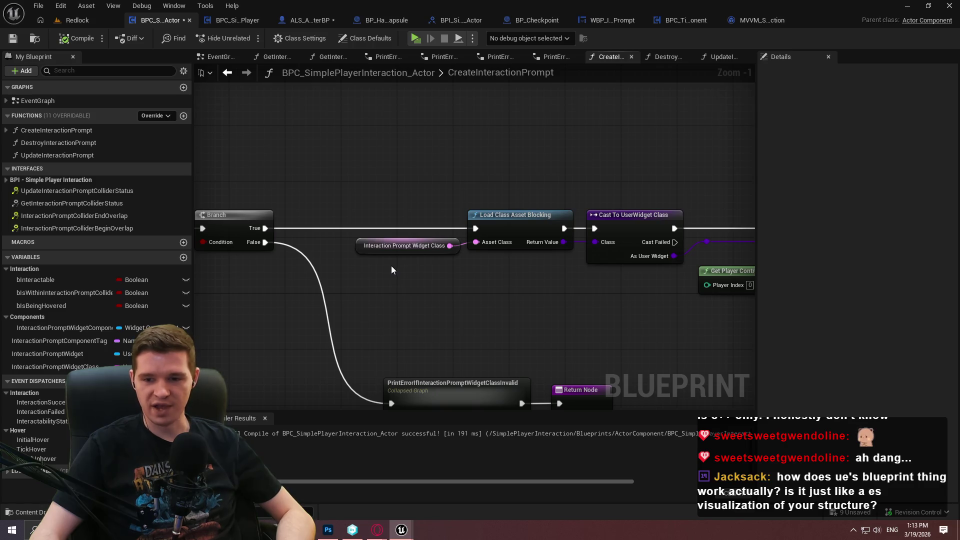
{"action": "left_click_drag", "start_coordinate": [389, 266], "coordinate": [356, 173]}
{"action": "mouse_move", "coordinate": [367, 243]}
{"action": "left_mouse_down"}
{"action": "mouse_move", "coordinate": [318, 180]}
{"action": "mouse_move", "coordinate": [366, 215]}
{"action": "mouse_move", "coordinate": [366, 260]}
{"action": "mouse_move", "coordinate": [363, 245]}
{"action": "left_mouse_up"}
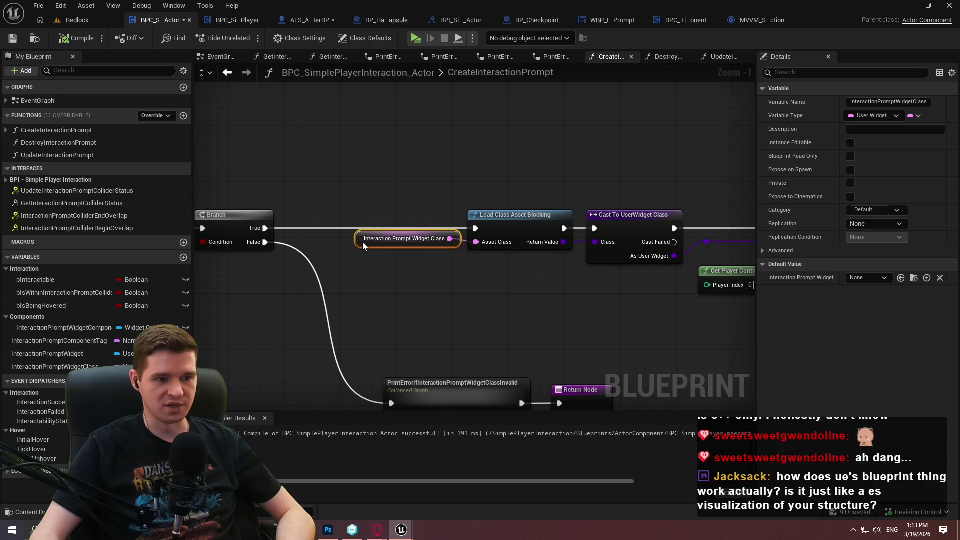
{"action": "left_click", "coordinate": [454, 290]}
{"action": "mouse_move", "coordinate": [454, 290]}
{"action": "left_mouse_down"}
{"action": "mouse_move", "coordinate": [313, 282]}
{"action": "mouse_move", "coordinate": [499, 270]}
{"action": "left_mouse_up"}
Step: Default Interaction Prompt Widget Class to WBP_InteractionPrompt, compile, and go back to Redlock
{"action": "left_click", "coordinate": [412, 232]}
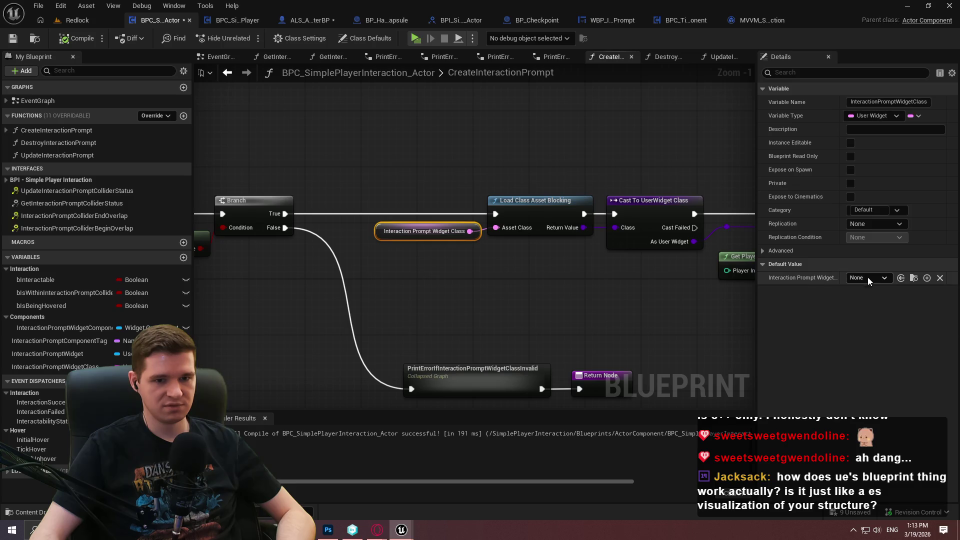
{"action": "left_click", "coordinate": [868, 277]}
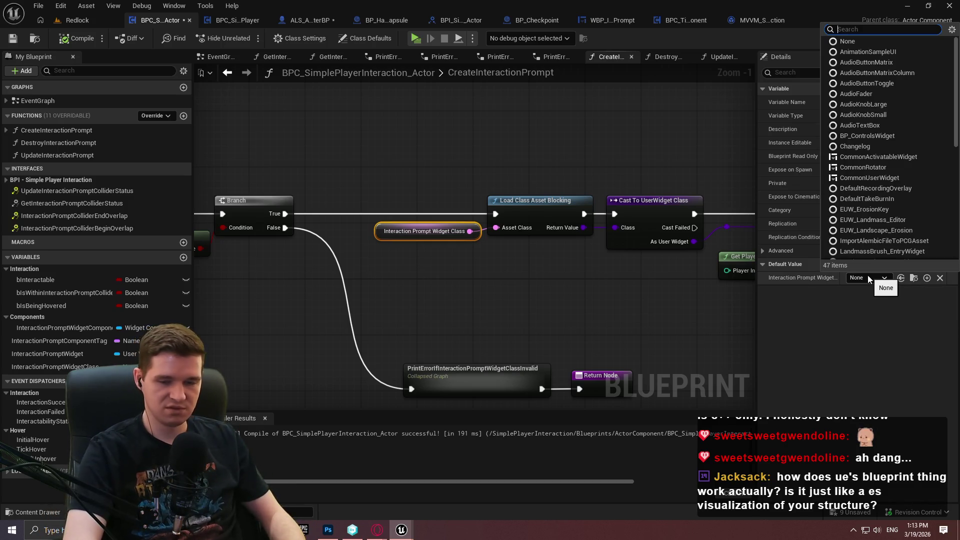
{"action": "type", "text": "simpl"}
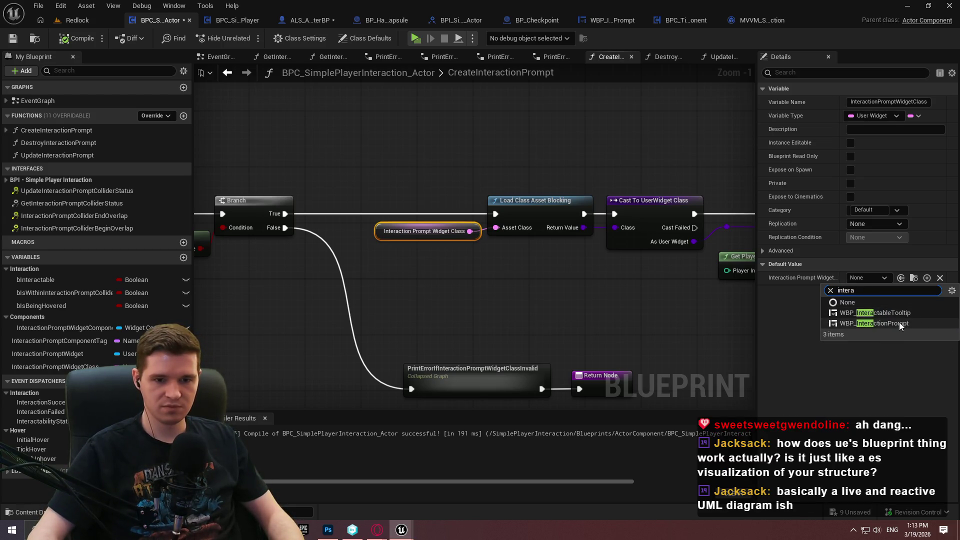
{"action": "left_click", "coordinate": [898, 323]}
{"action": "left_click", "coordinate": [70, 39]}
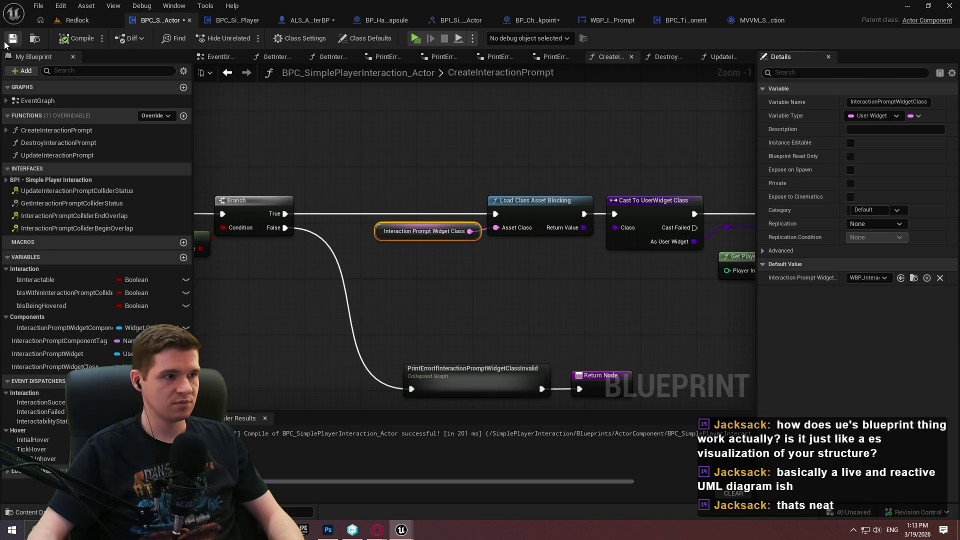
{"action": "left_click", "coordinate": [80, 20]}
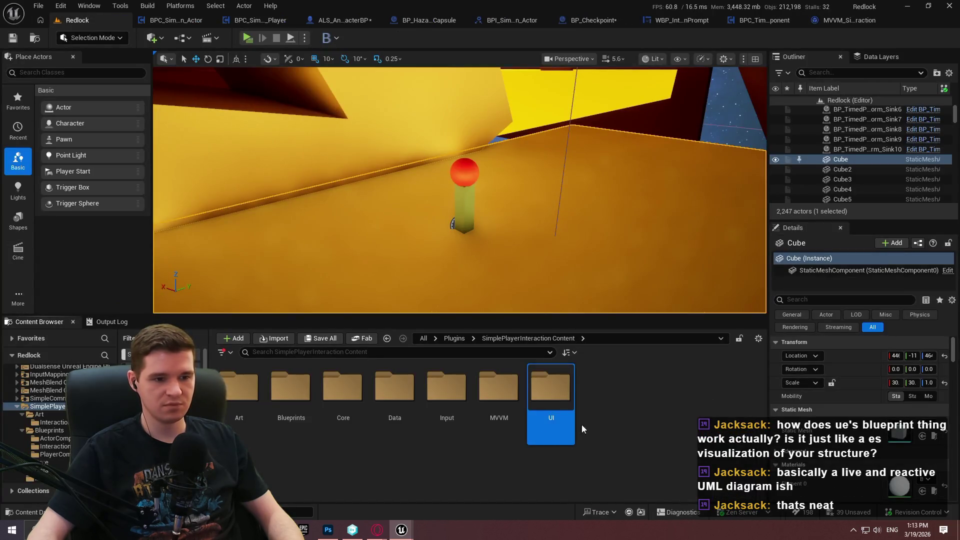
Step: Rename WBP_InteractionPrompt in UI > InteractionPrompt with a SimplePlayerInteraction prefix
{"action": "double_click", "coordinate": [553, 415]}
{"action": "double_click", "coordinate": [238, 389]}
{"action": "left_click", "coordinate": [238, 395]}
{"action": "key", "text": "F2"}
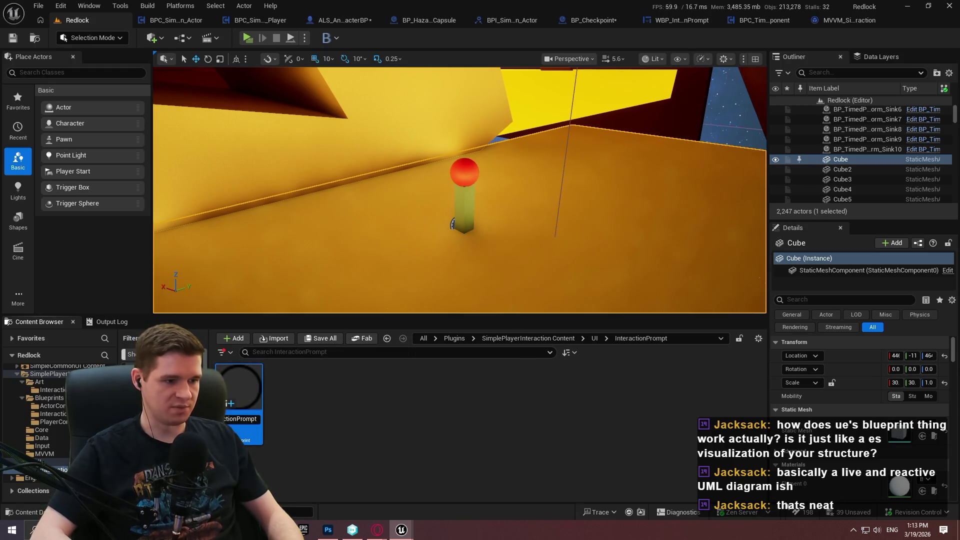
{"action": "type", "text": "BP_SimpleP"}
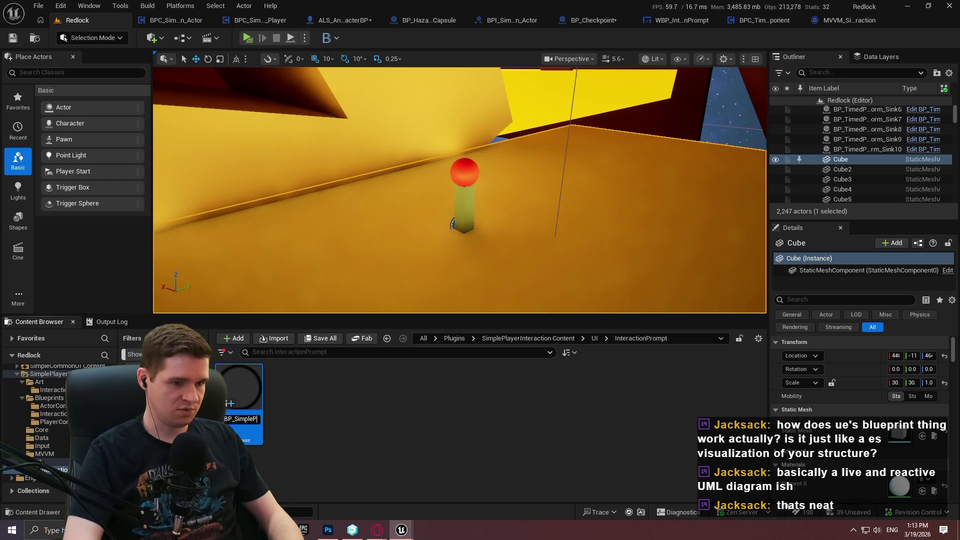
{"action": "type", "text": "n)"}
{"action": "key", "text": "BackSpace"}
{"action": "type", "text": "_Int"}
{"action": "key", "text": "Return"}
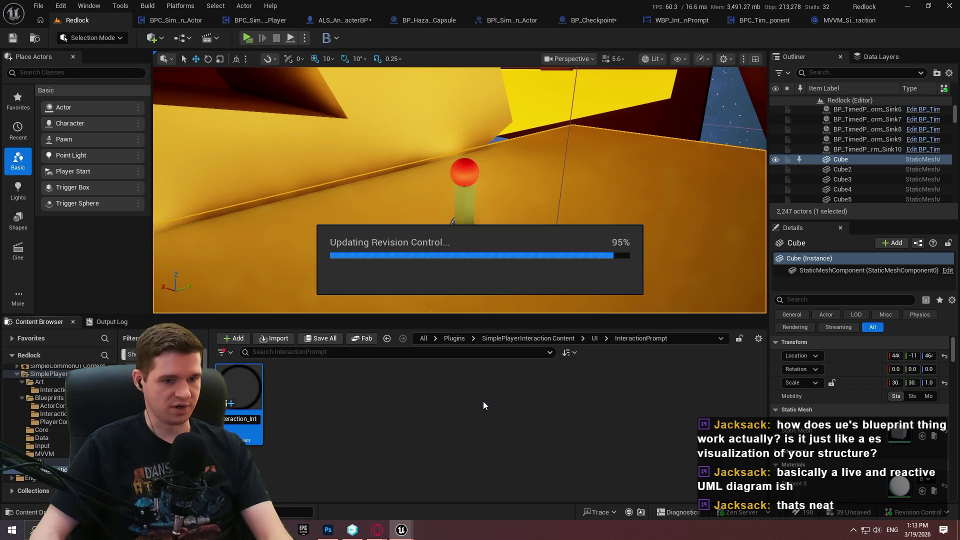
Step: Browse back to the plugin's content folders, glance at Core, and open Art
{"action": "left_click", "coordinate": [368, 424]}
{"action": "left_click", "coordinate": [591, 338]}
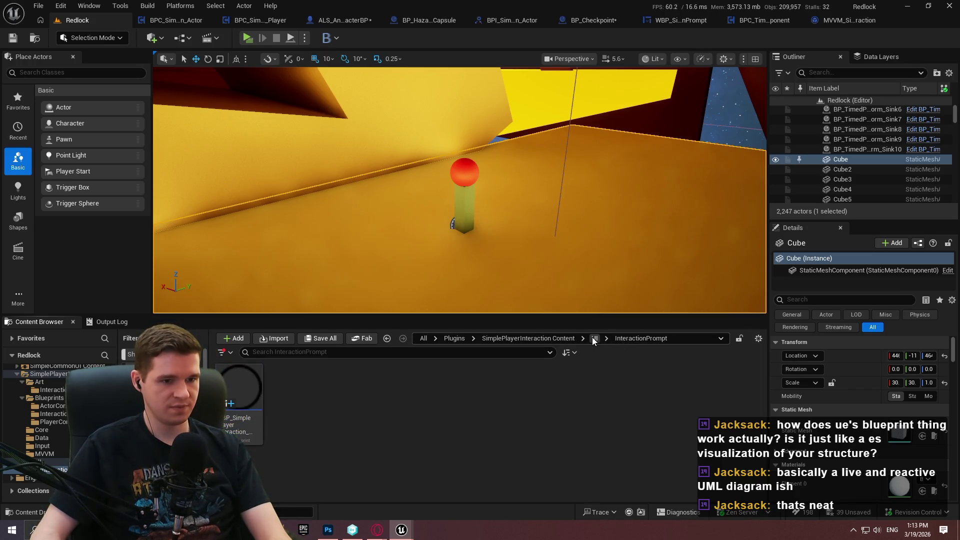
{"action": "left_click", "coordinate": [557, 338]}
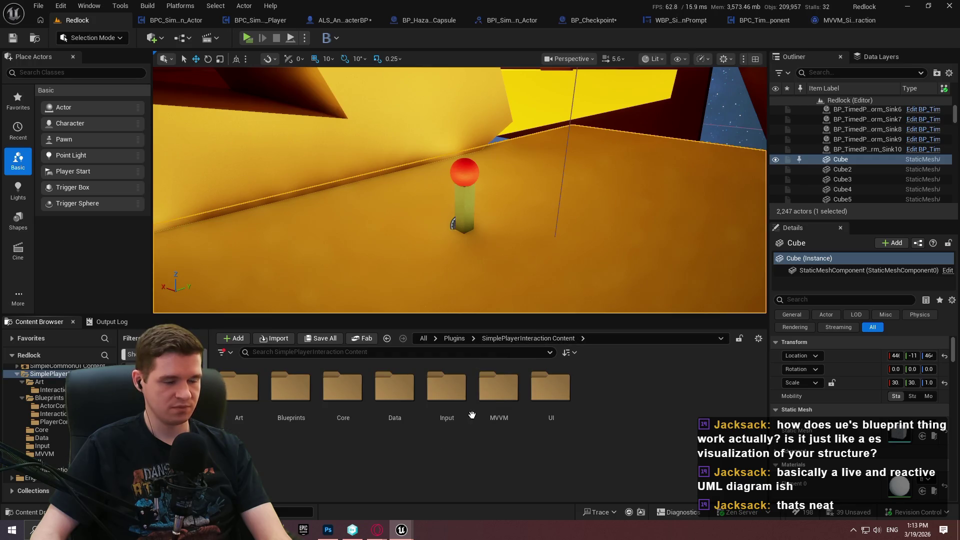
{"action": "double_click", "coordinate": [340, 395]}
{"action": "left_click", "coordinate": [529, 338]}
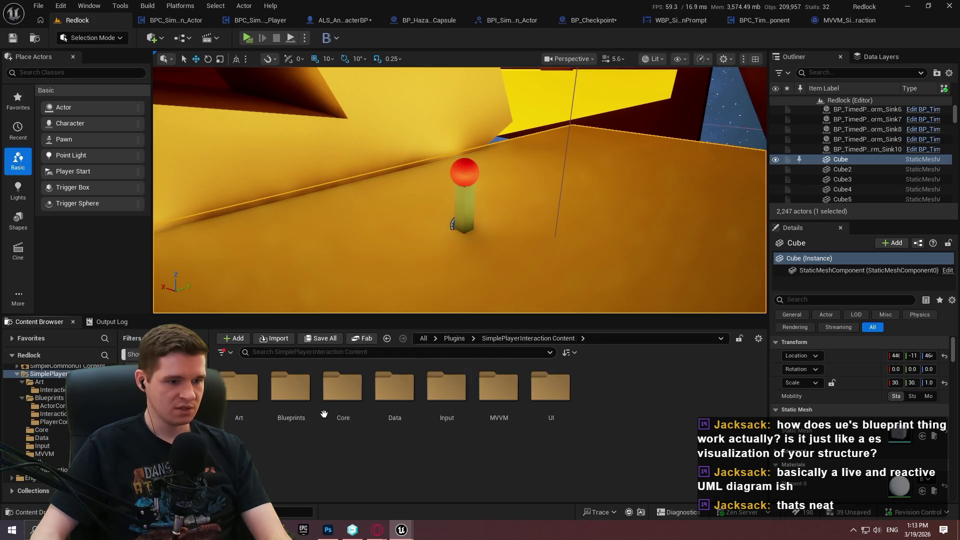
{"action": "double_click", "coordinate": [237, 399]}
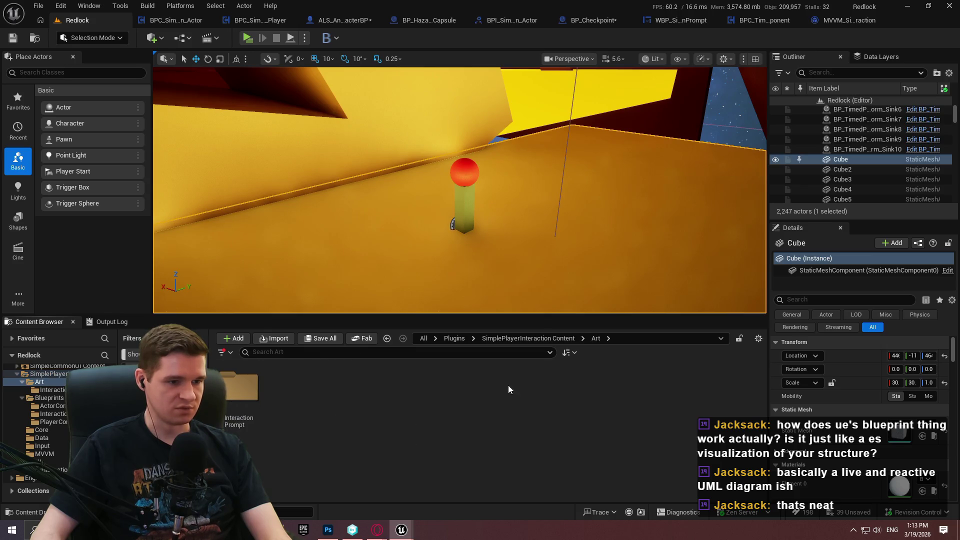
Step: Prefix InteractionPromptEmpty in Art > InteractionPrompt with 'SimplePlayerInteraction_', then return to the content root
{"action": "double_click", "coordinate": [239, 390]}
{"action": "left_click", "coordinate": [239, 387]}
{"action": "key", "text": "F2"}
{"action": "key", "text": "Home"}
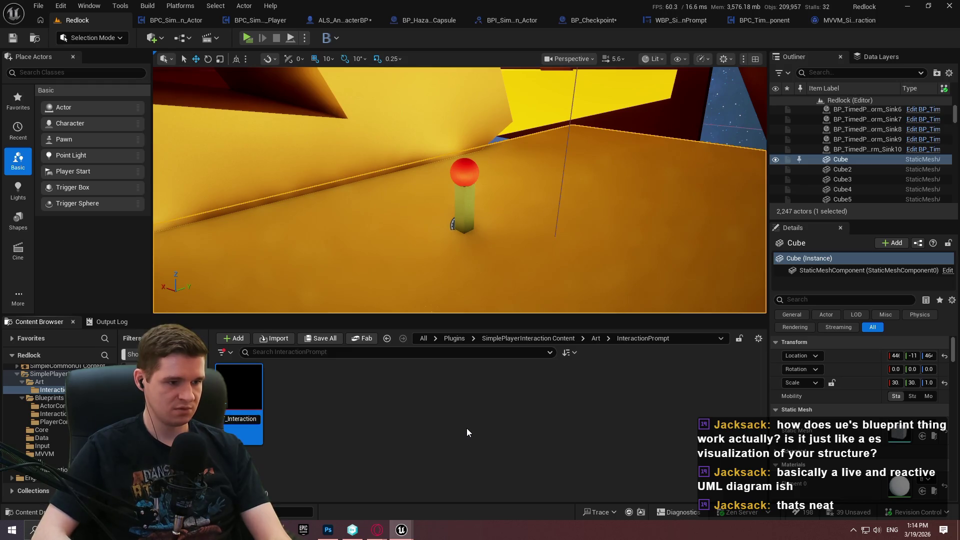
{"action": "type", "text": "Si"}
{"action": "key", "text": "BackSpace"}
{"action": "key", "text": "BackSpace"}
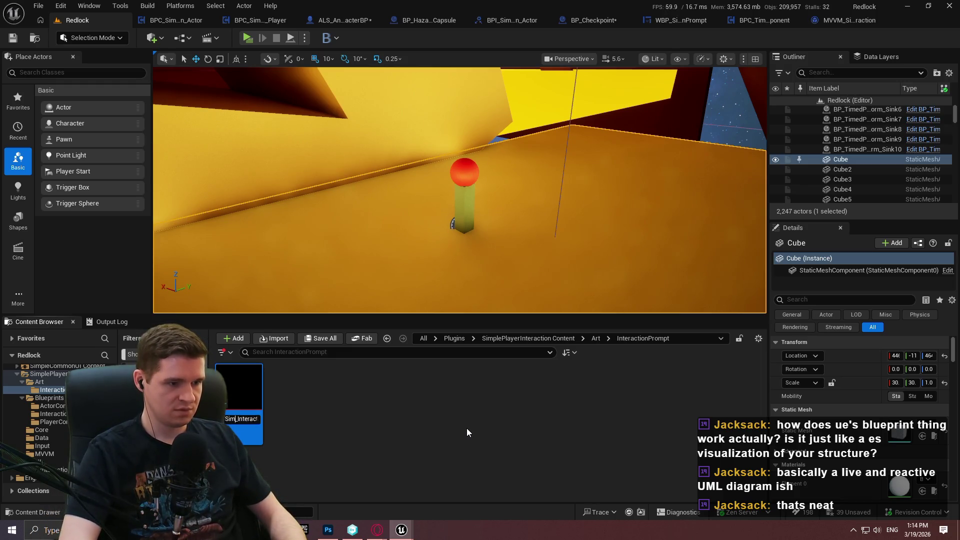
{"action": "type", "text": "SimplePlayer"}
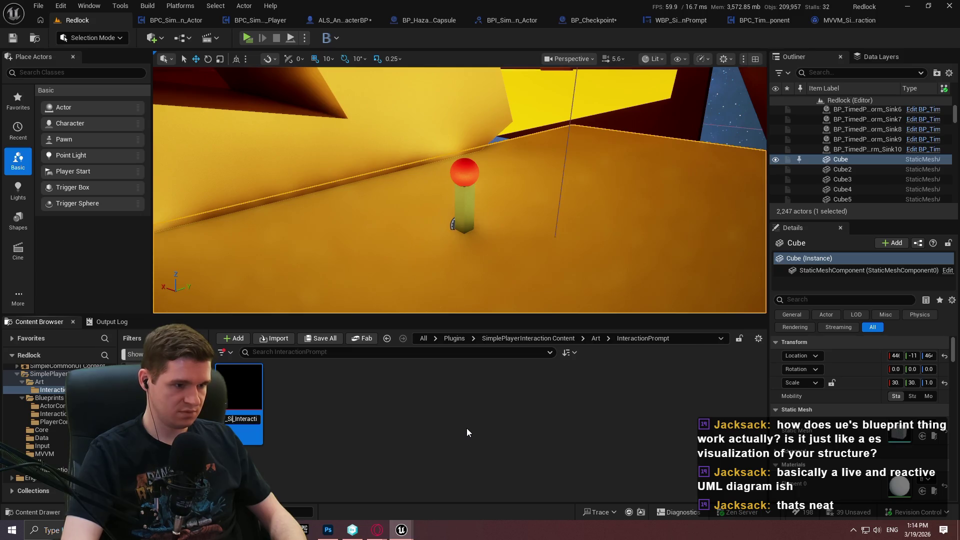
{"action": "type", "text": "Inte"}
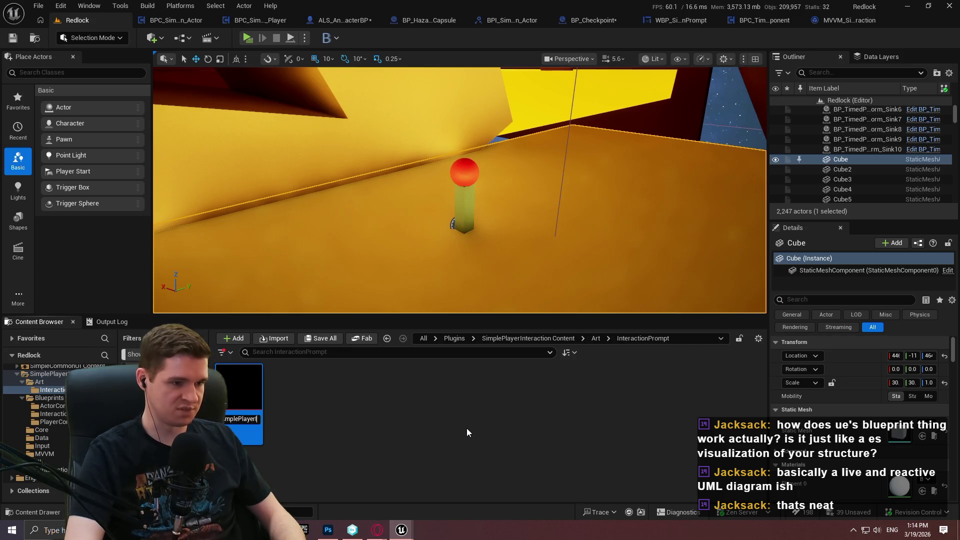
{"action": "type", "text": "ion_"}
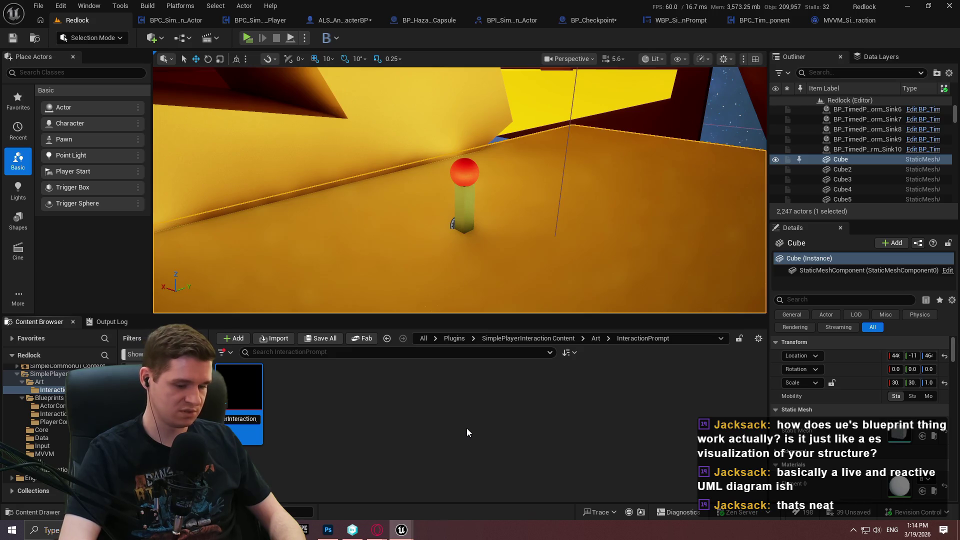
{"action": "key", "text": "Return"}
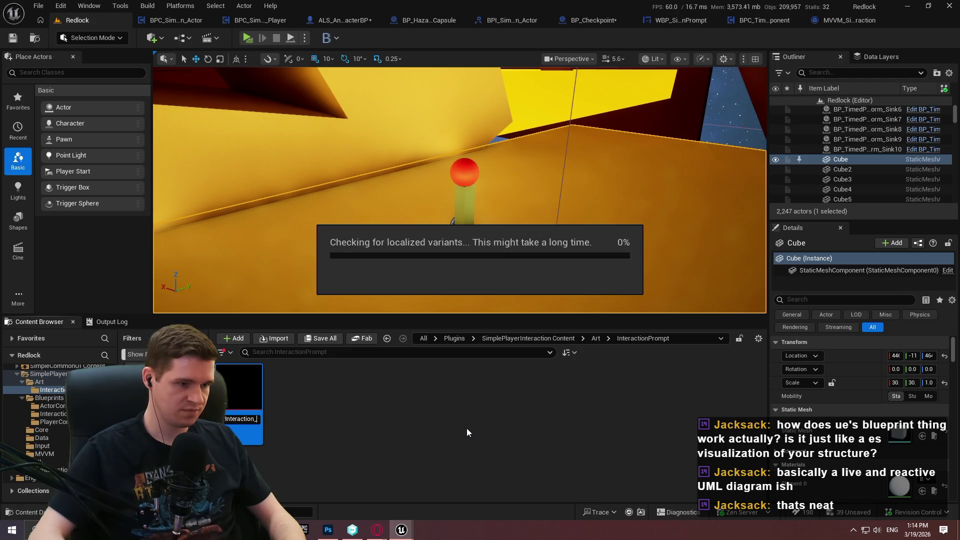
{"action": "left_click", "coordinate": [593, 338]}
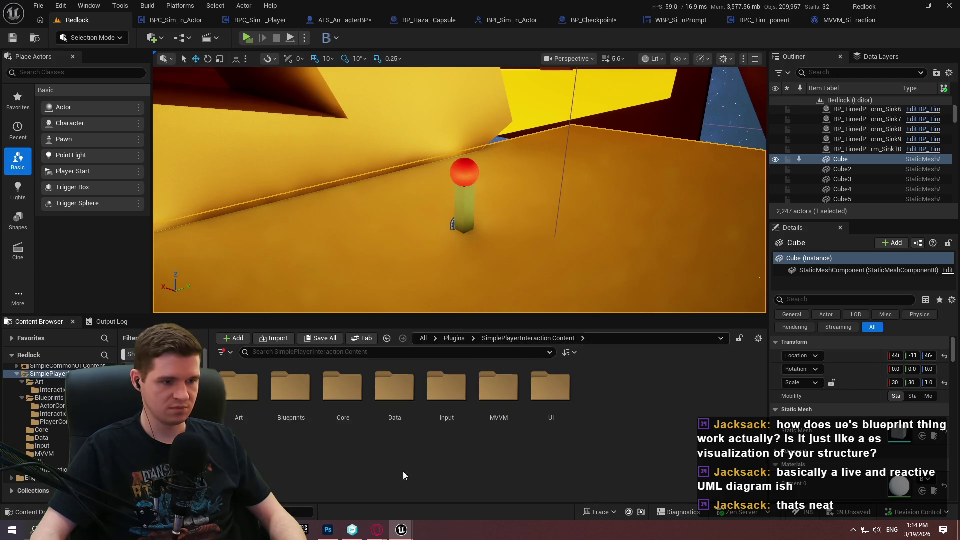
Step: Inspect the MVVM_SimplePlayerInteraction viewmodel in the MVVM folder, then view ALS_AnimMan_CharacterBP's InteractionGraph
{"action": "left_click", "coordinate": [346, 403]}
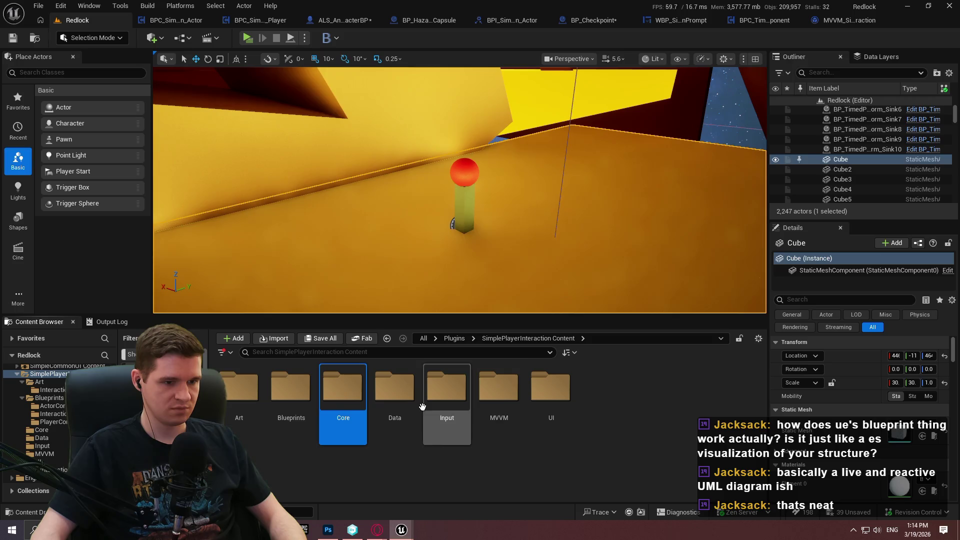
{"action": "double_click", "coordinate": [498, 395]}
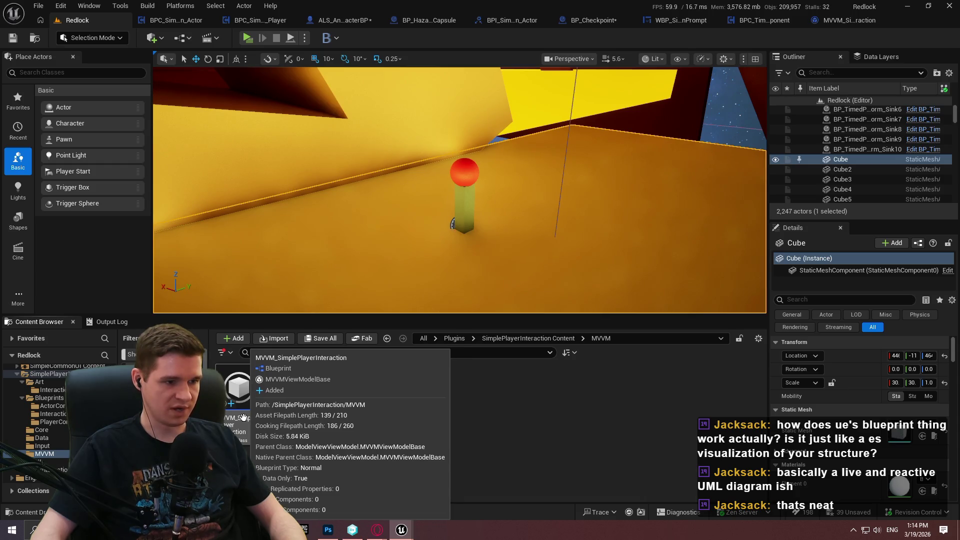
{"action": "left_click", "coordinate": [528, 338]}
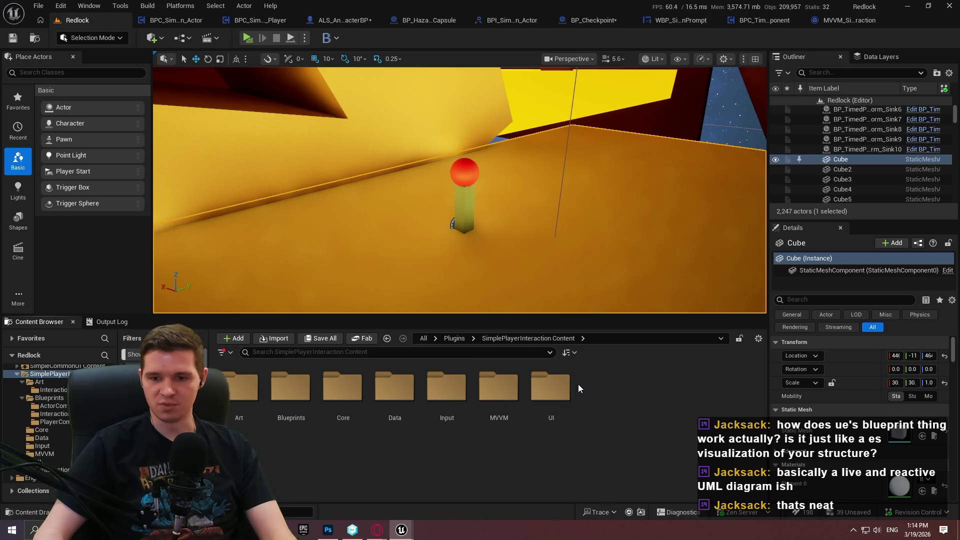
{"action": "left_click", "coordinate": [329, 21]}
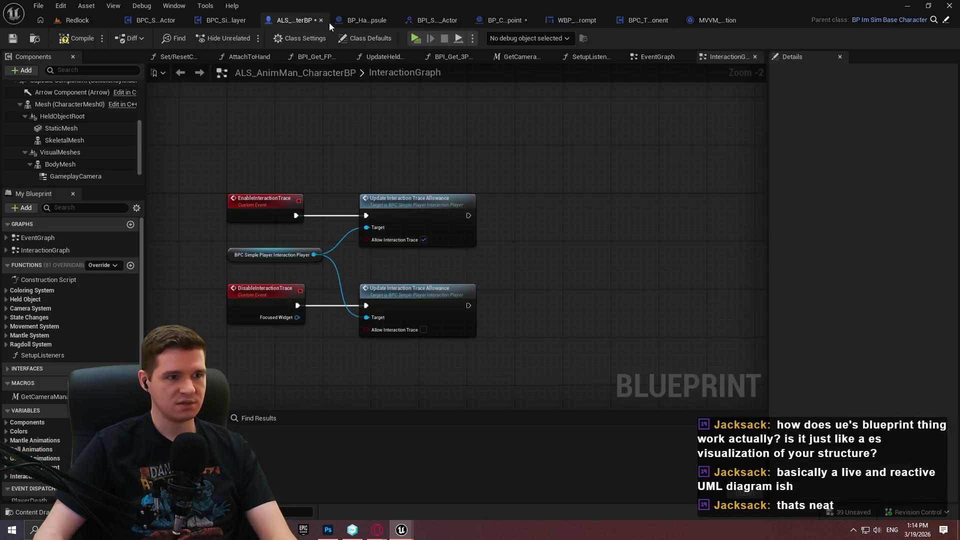
Step: Close the ALS_AnimMan_CharacterBP and BP_Hazard_Capsule editors, review the prompt widget, and return to BPC_SimplePlayerInteraction_Actor
{"action": "left_click", "coordinate": [322, 20]}
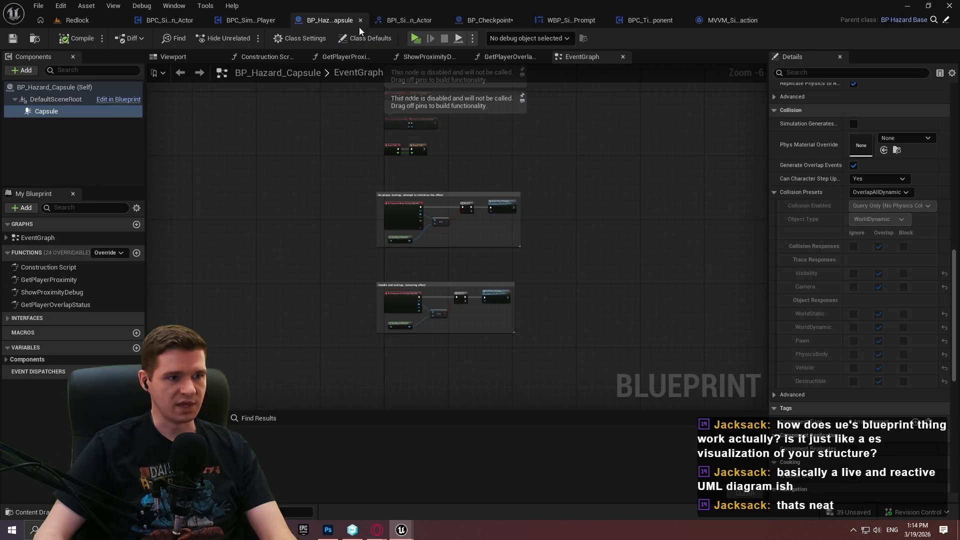
{"action": "left_click", "coordinate": [361, 21]}
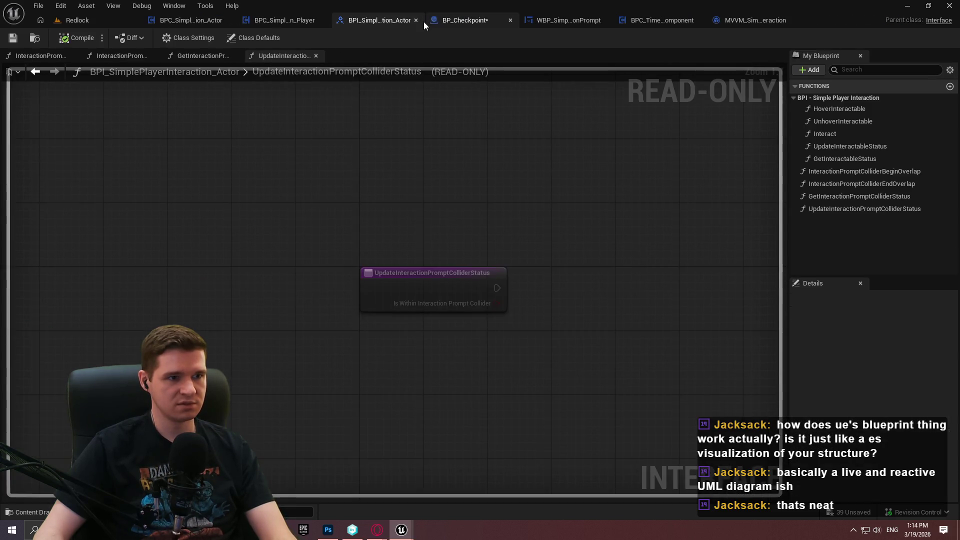
{"action": "left_click", "coordinate": [491, 20]}
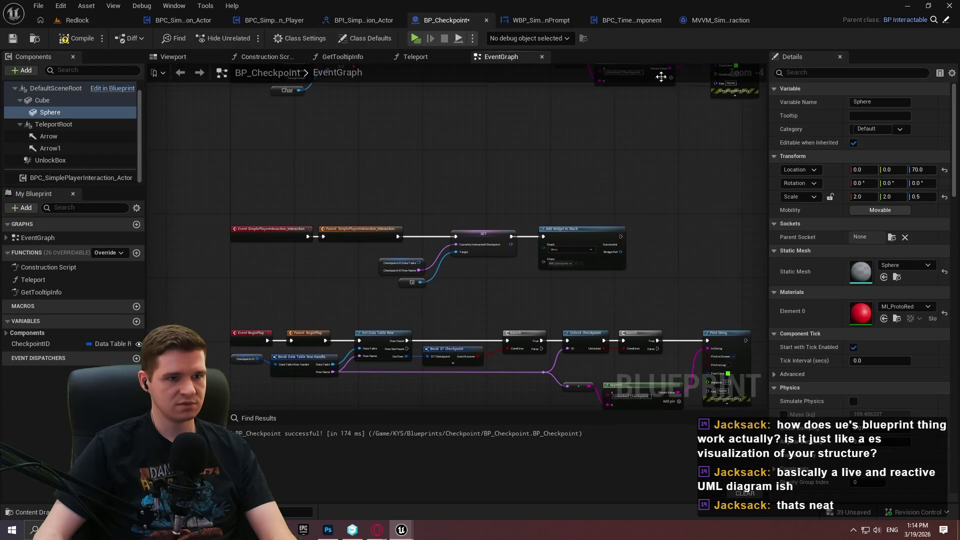
{"action": "left_click", "coordinate": [548, 23]}
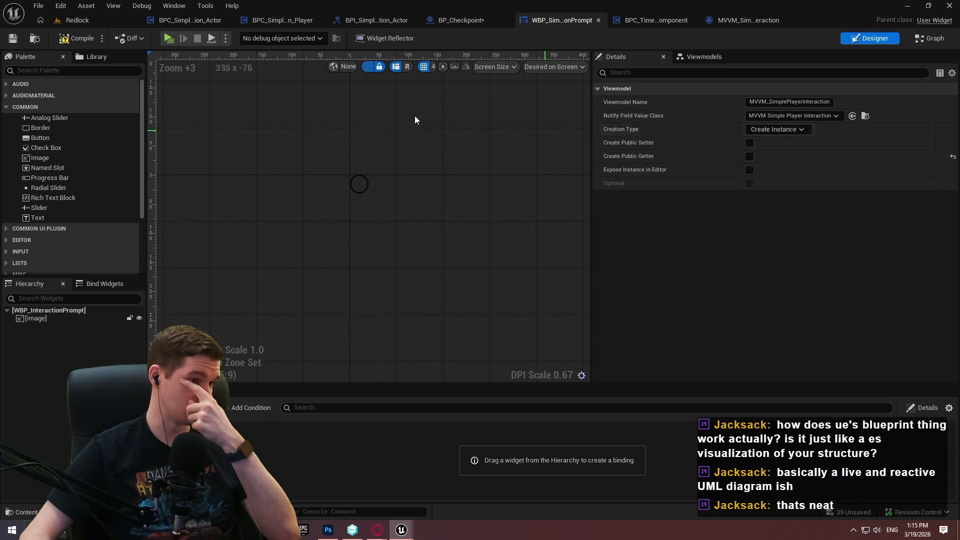
{"action": "left_click", "coordinate": [194, 19]}
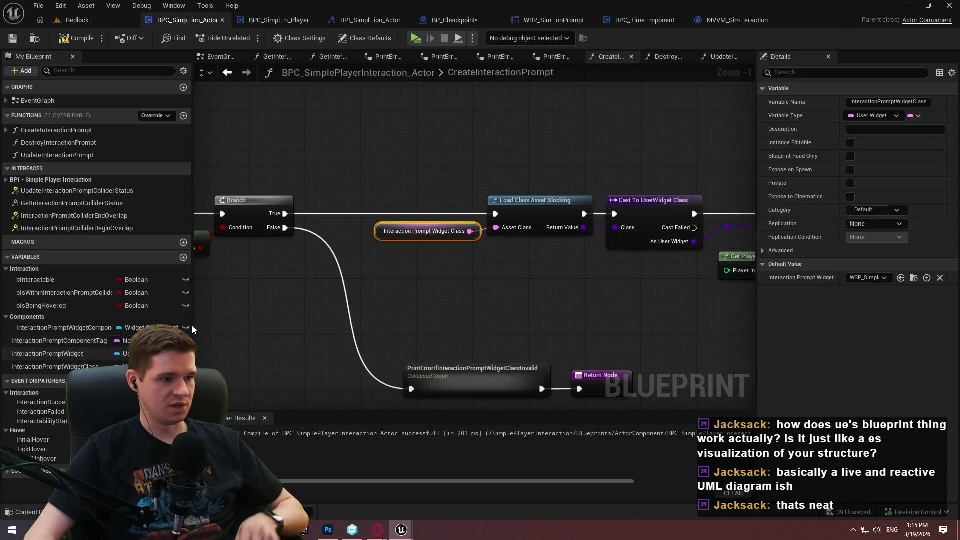
Step: Nudge the SET node left and save the BPC_SimplePlayerInteraction_Actor blueprint
{"action": "scroll", "coordinate": [411, 339], "scroll_direction": "down", "scroll_amount": 2}
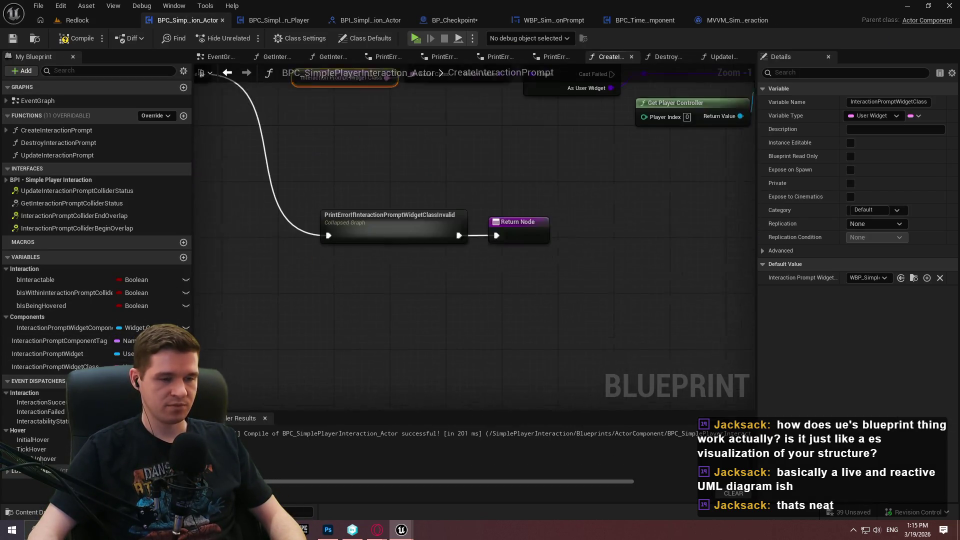
{"action": "scroll", "coordinate": [479, 259], "scroll_direction": "up", "scroll_amount": 2}
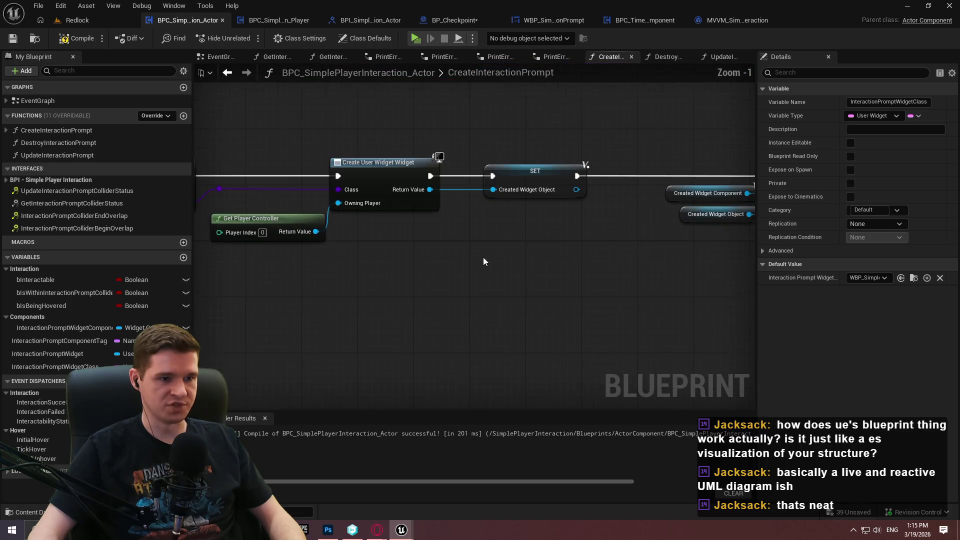
{"action": "left_click_drag", "start_coordinate": [434, 172], "coordinate": [413, 172]}
{"action": "mouse_move", "coordinate": [463, 271]}
{"action": "left_mouse_down"}
{"action": "mouse_move", "coordinate": [318, 275]}
{"action": "mouse_move", "coordinate": [356, 272]}
{"action": "left_mouse_up"}
{"action": "left_click", "coordinate": [13, 42]}
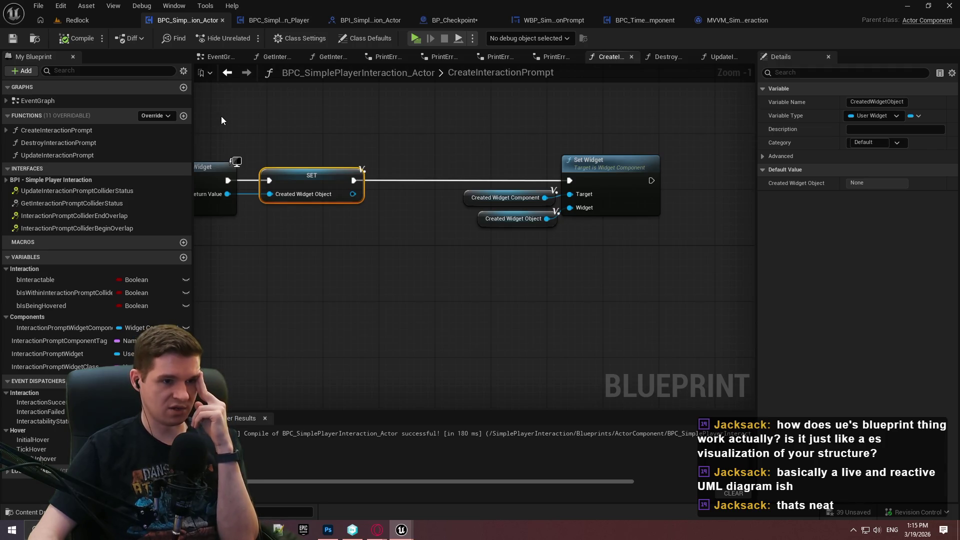
Step: Check the empty MVVM_SimplePlayerInteraction viewmodel's class settings, then go back to Redlock
{"action": "left_click", "coordinate": [702, 25]}
{"action": "left_click", "coordinate": [324, 39]}
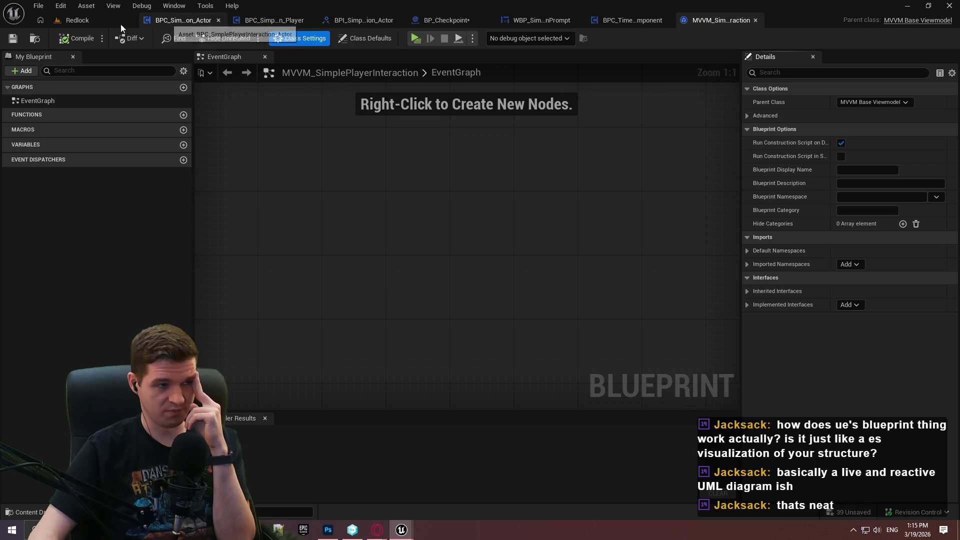
{"action": "left_click", "coordinate": [85, 20]}
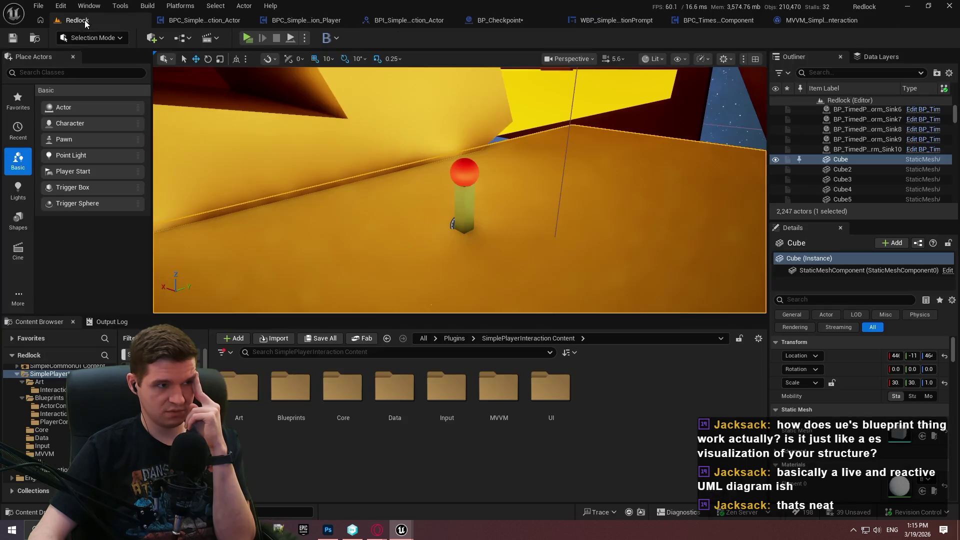
Step: Create the Blueprint Interface BPI_MVVM_SimplePlayerInteraction in the MVVM folder, save it, and open it
{"action": "double_click", "coordinate": [498, 409]}
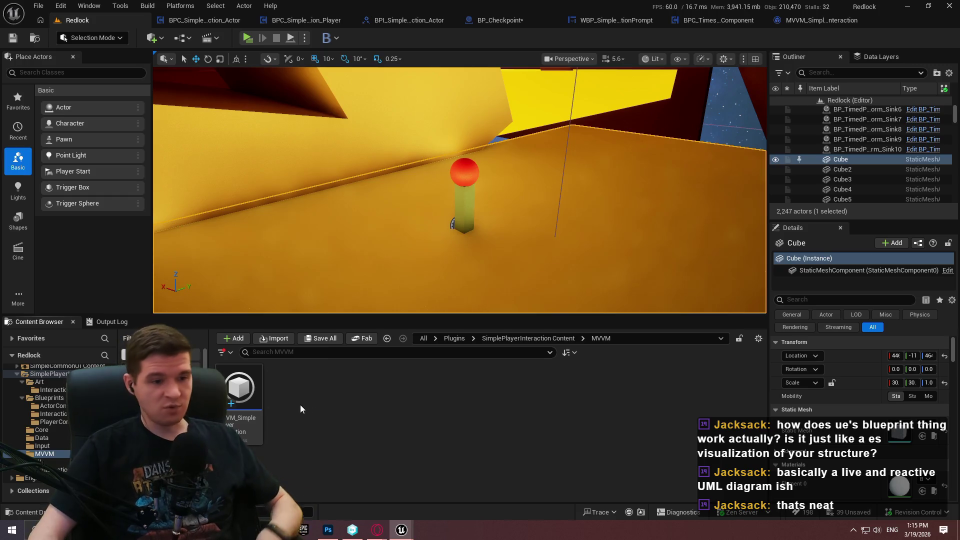
{"action": "right_click", "coordinate": [283, 401]}
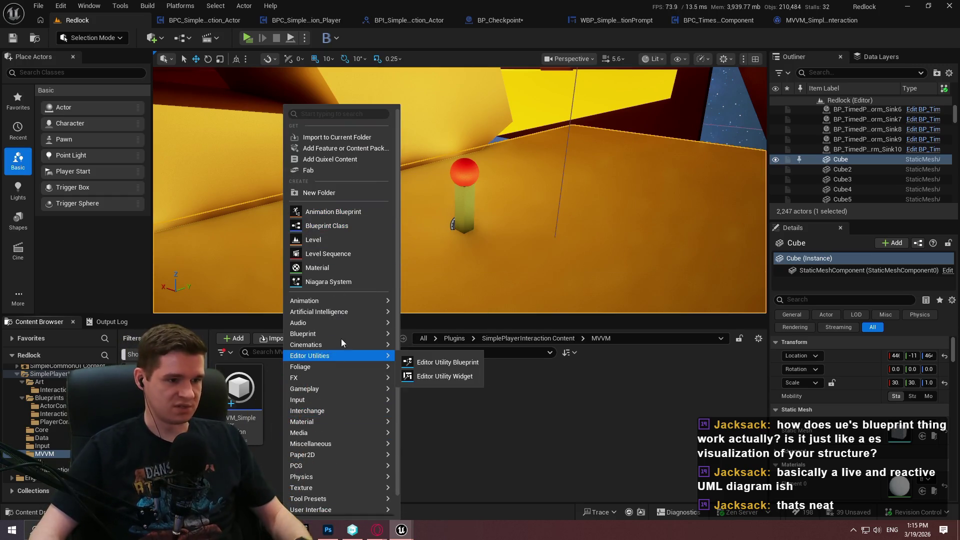
{"action": "mouse_move", "coordinate": [395, 335]}
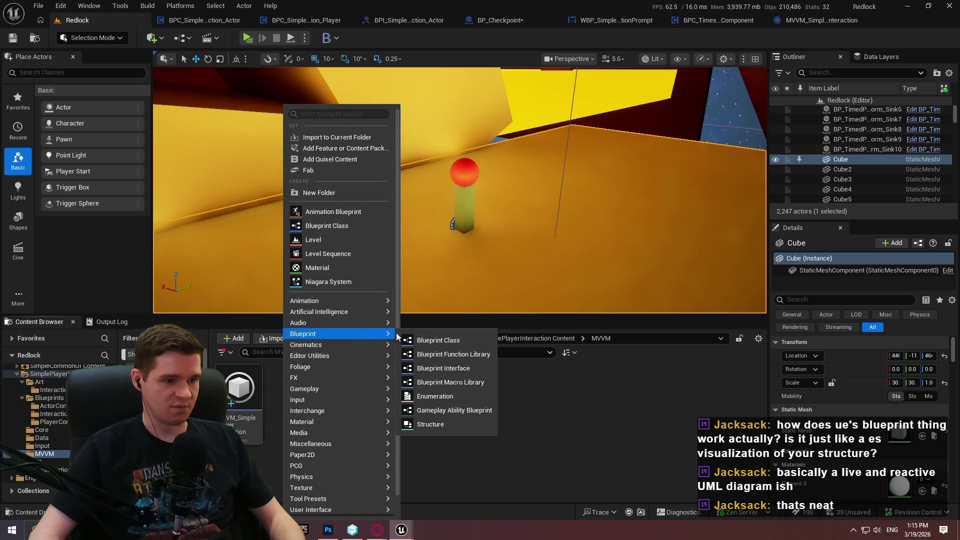
{"action": "left_click", "coordinate": [456, 369]}
{"action": "type", "text": "BPI"}
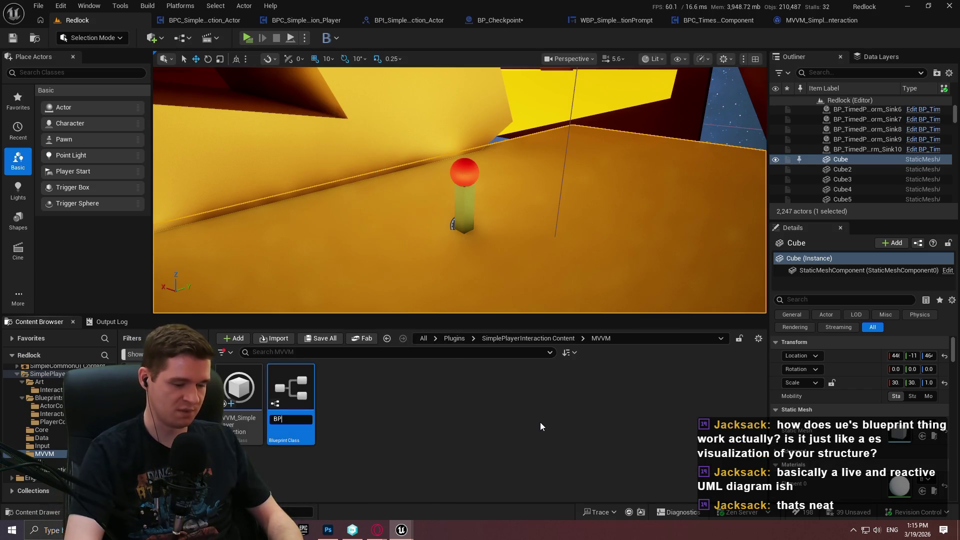
{"action": "type", "text": "_"}
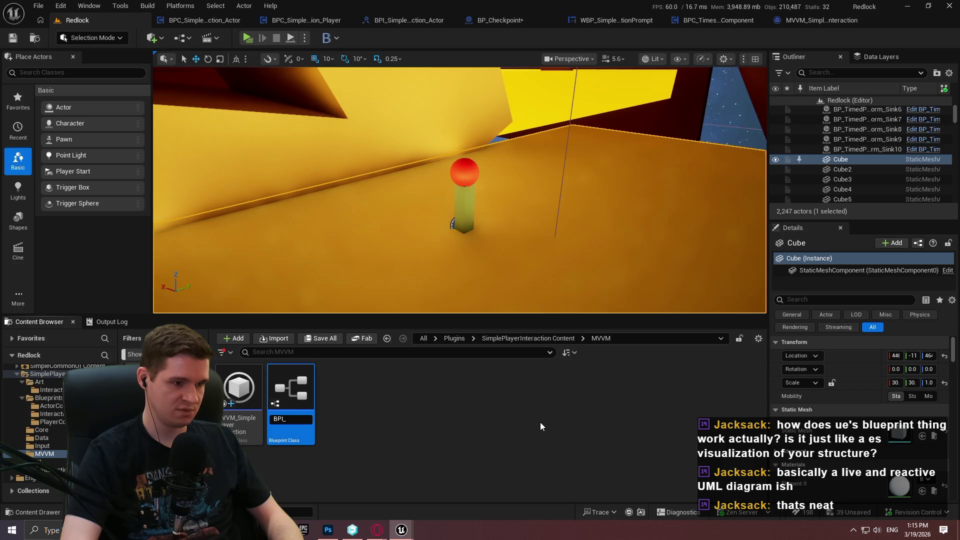
{"action": "type", "text": "MVVM_"}
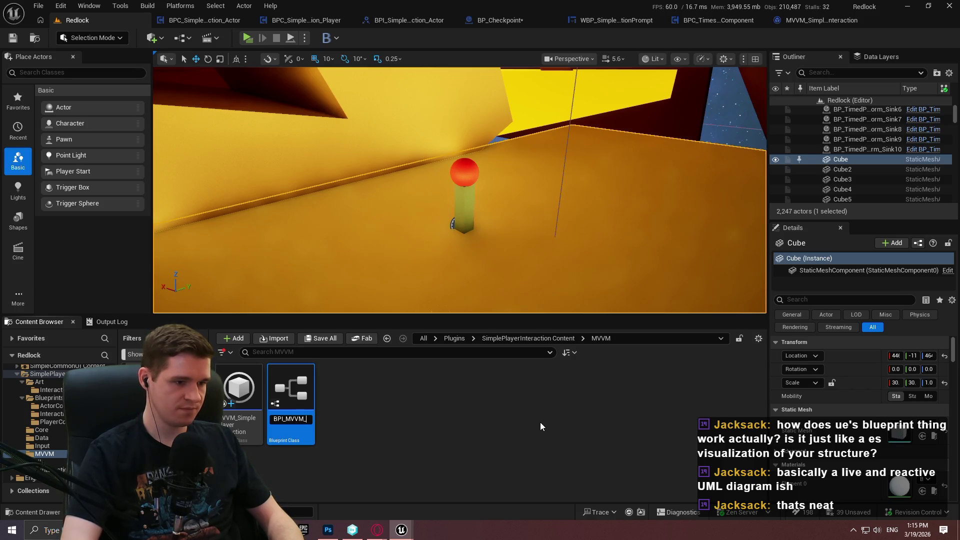
{"action": "type", "text": "SimplePla"}
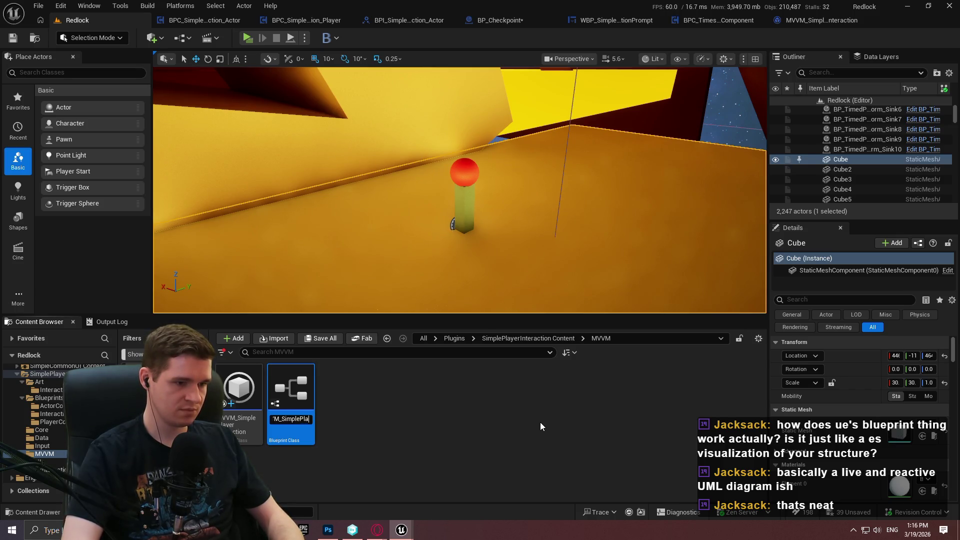
{"action": "type", "text": "yerInteraction"}
{"action": "key", "text": "Return"}
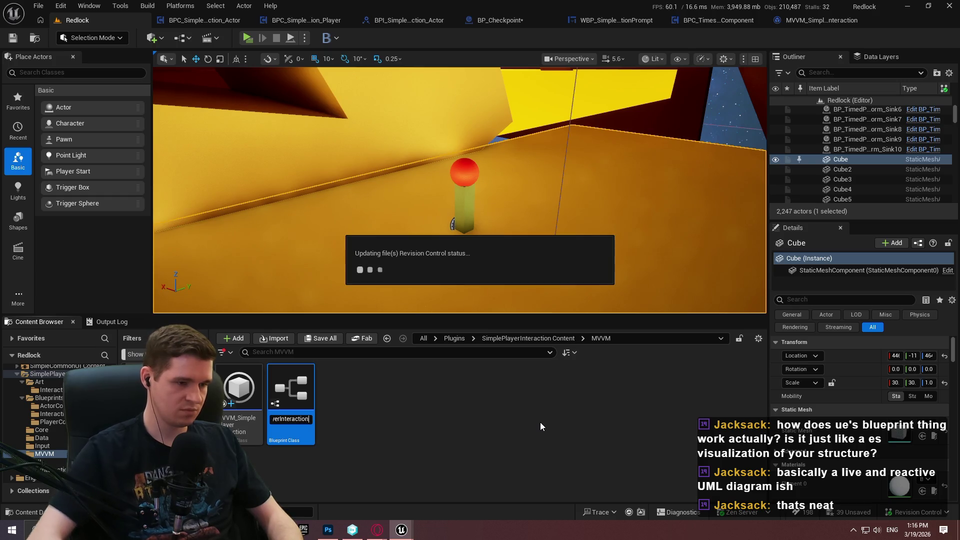
{"action": "key", "text": "ctrl+s"}
{"action": "mouse_move", "coordinate": [245, 439]}
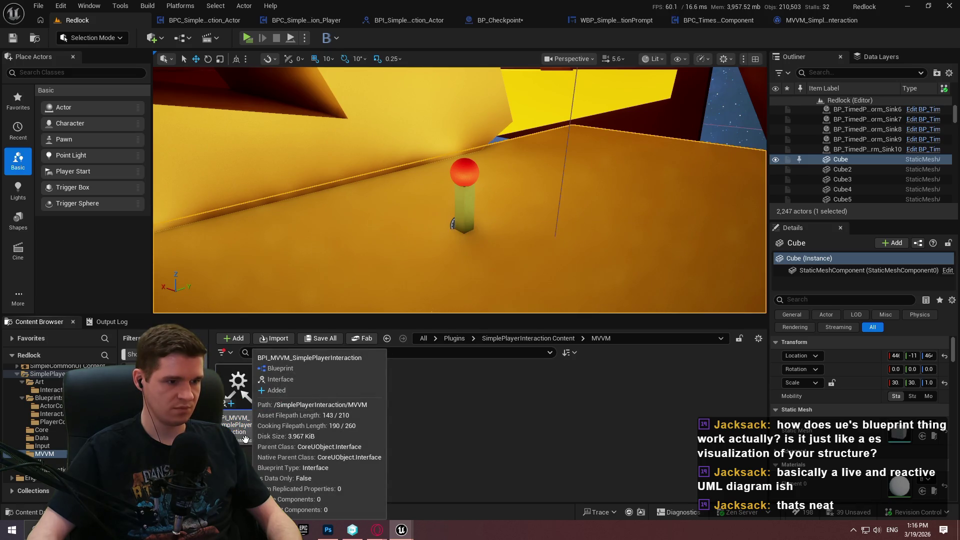
{"action": "double_click", "coordinate": [245, 439]}
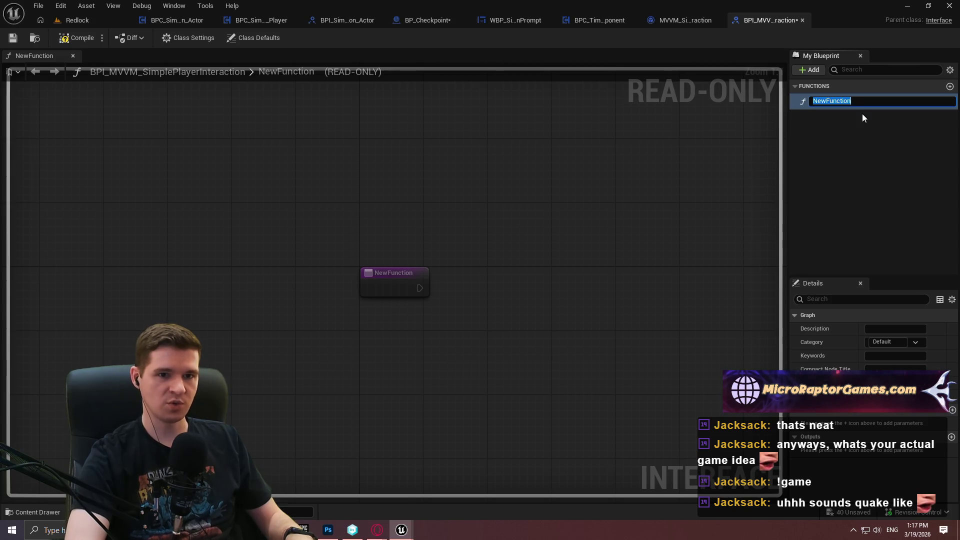
Step: Keep the interface's default NewFunction and switch to the MVVM_SimplePlayerInteraction viewmodel blueprint
{"action": "key", "text": "Return"}
{"action": "left_click", "coordinate": [691, 18]}
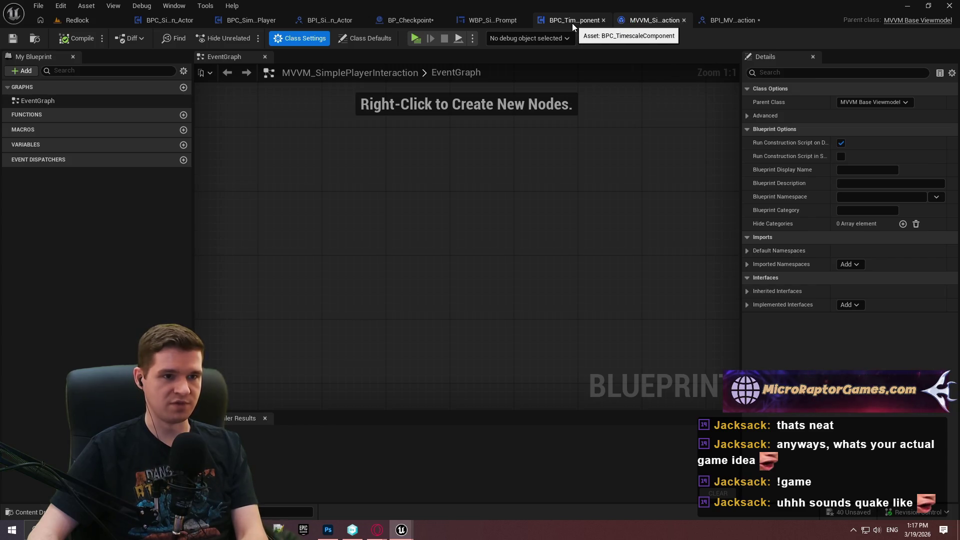
Step: In CreateInteractionPrompt, add a Set View Model by Class node from Created Widget Object
{"action": "left_click", "coordinate": [195, 21]}
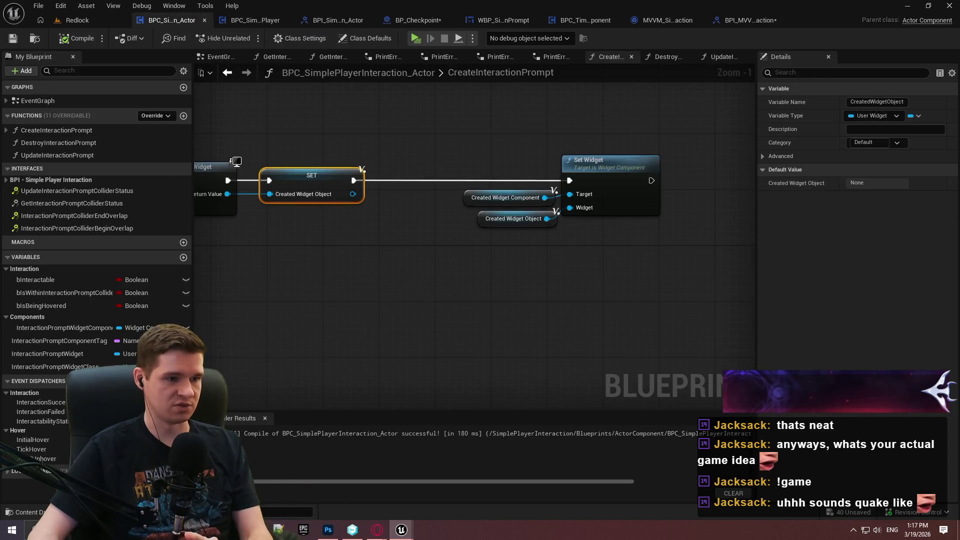
{"action": "mouse_move", "coordinate": [403, 203]}
{"action": "left_mouse_down"}
{"action": "mouse_move", "coordinate": [587, 190]}
{"action": "mouse_move", "coordinate": [483, 195]}
{"action": "mouse_move", "coordinate": [856, 195]}
{"action": "left_mouse_up"}
{"action": "mouse_move", "coordinate": [723, 138]}
{"action": "left_mouse_down"}
{"action": "mouse_move", "coordinate": [597, 165]}
{"action": "mouse_move", "coordinate": [298, 201]}
{"action": "left_mouse_up"}
{"action": "left_click_drag", "start_coordinate": [405, 236], "coordinate": [421, 303]}
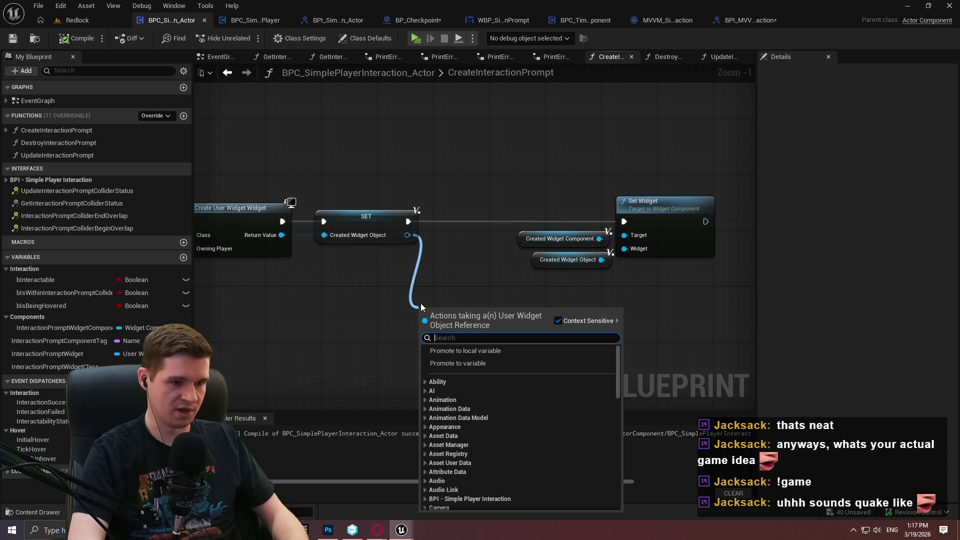
{"action": "type", "text": "view mo"}
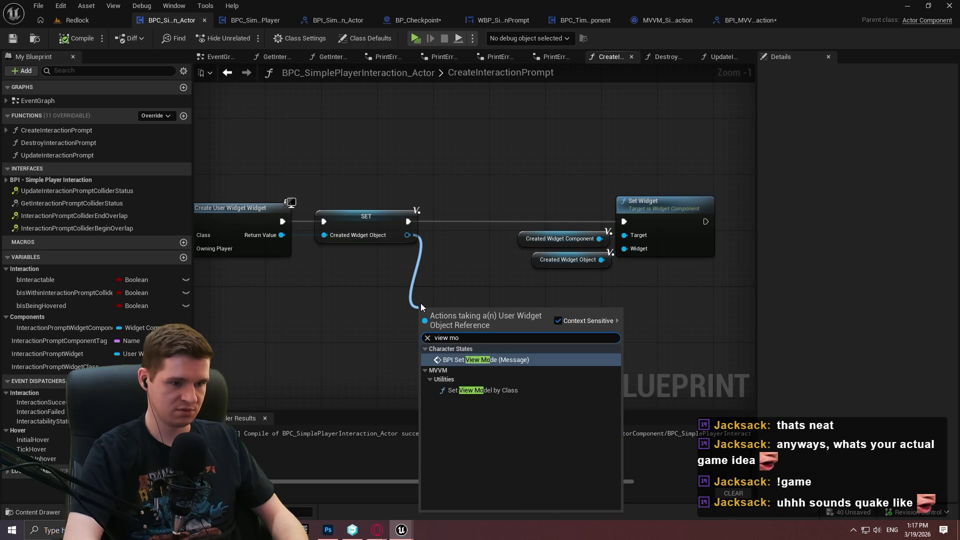
{"action": "key", "text": "BackSpace"}
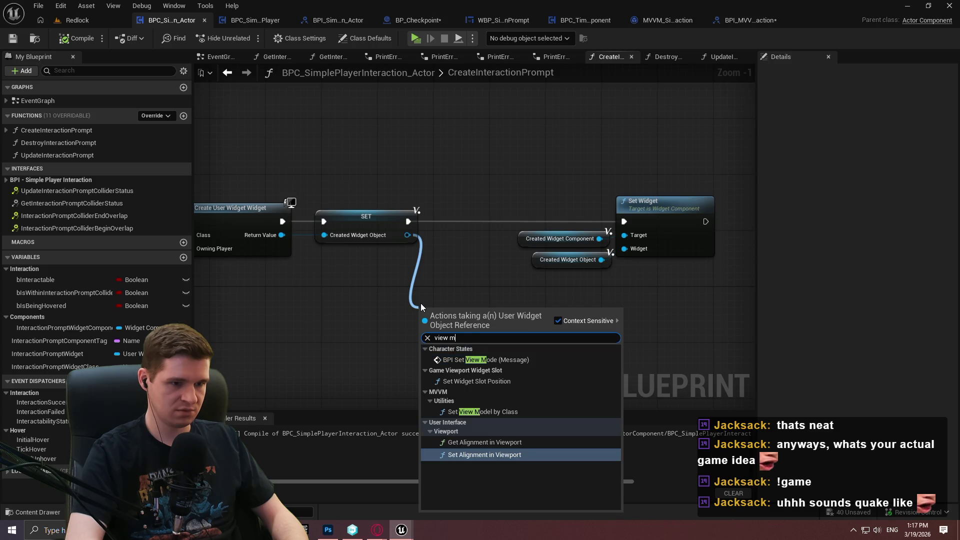
{"action": "key", "text": "BackSpace"}
{"action": "key", "text": "BackSpace"}
{"action": "key", "text": "BackSpace"}
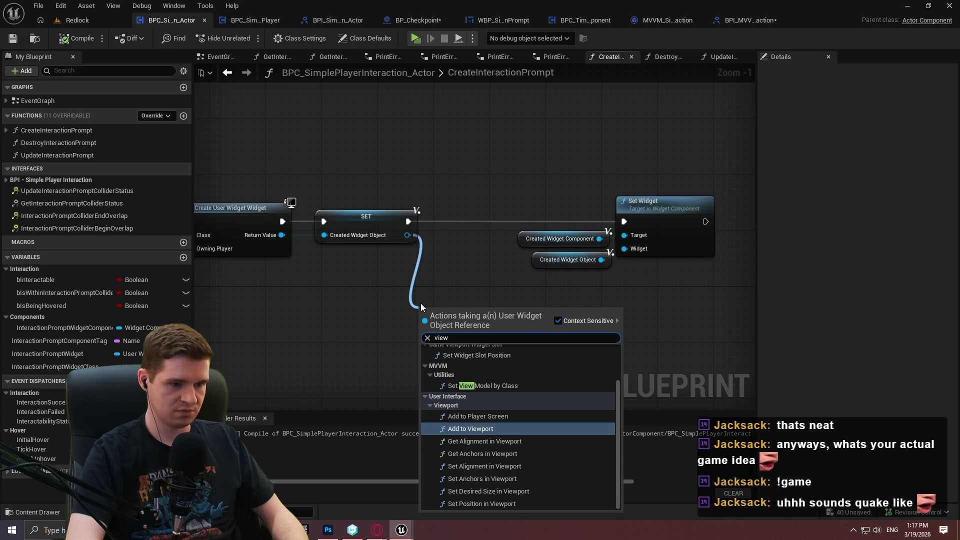
{"action": "type", "text": "mode"}
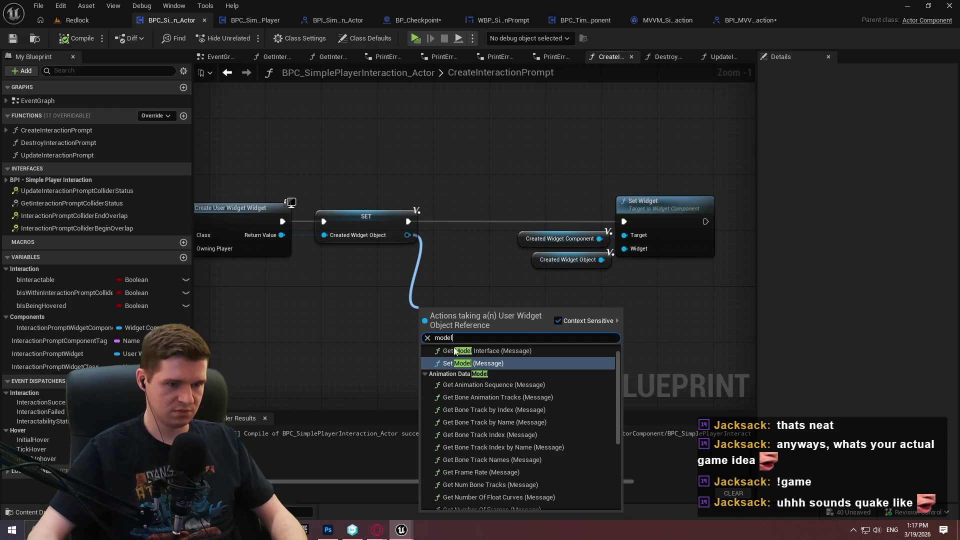
{"action": "type", "text": "l"}
{"action": "left_click_drag", "start_coordinate": [619, 349], "coordinate": [617, 427]}
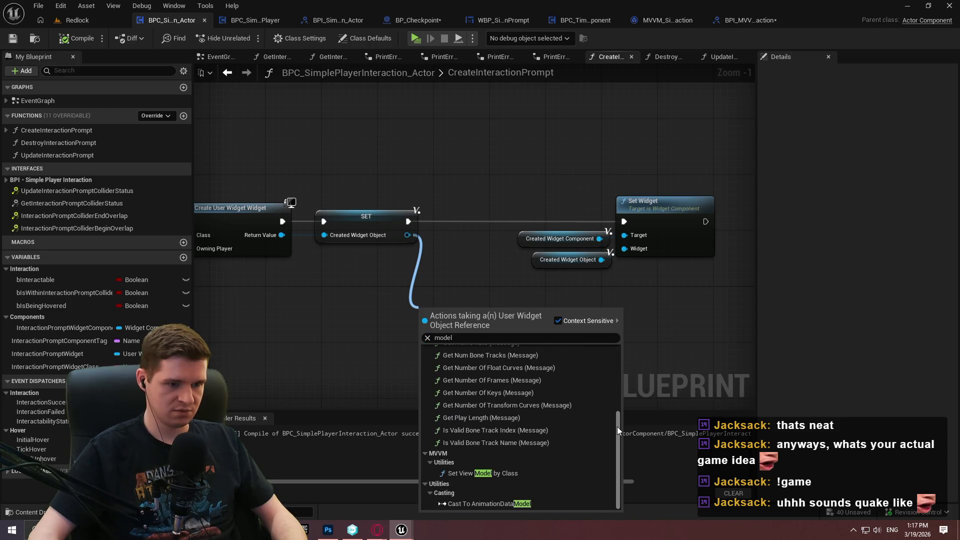
{"action": "left_click", "coordinate": [483, 473]}
Step: Reposition the Set View Model by Class node and pull a connection from its View Model input
{"action": "left_click", "coordinate": [445, 362]}
{"action": "left_click", "coordinate": [418, 361]}
{"action": "left_click_drag", "start_coordinate": [414, 360], "coordinate": [402, 359]}
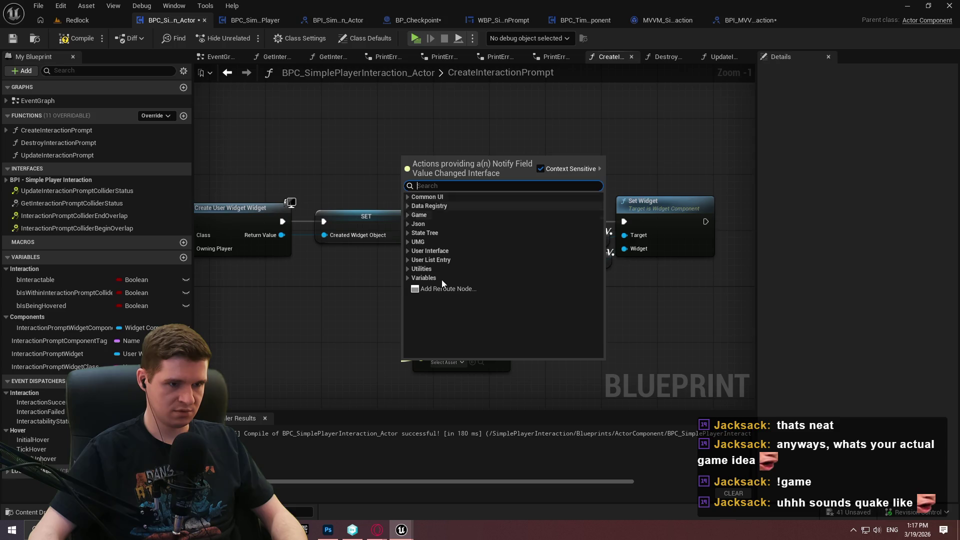
{"action": "left_click", "coordinate": [333, 307]}
{"action": "left_click_drag", "start_coordinate": [456, 329], "coordinate": [482, 307]}
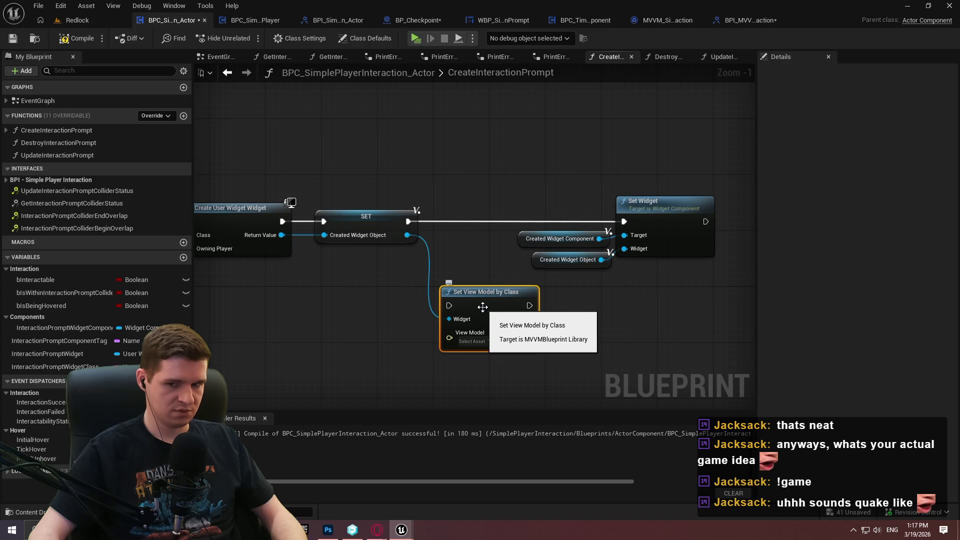
{"action": "mouse_move", "coordinate": [595, 309]}
{"action": "left_mouse_down"}
{"action": "mouse_move", "coordinate": [487, 316]}
{"action": "mouse_move", "coordinate": [454, 333]}
{"action": "left_mouse_up"}
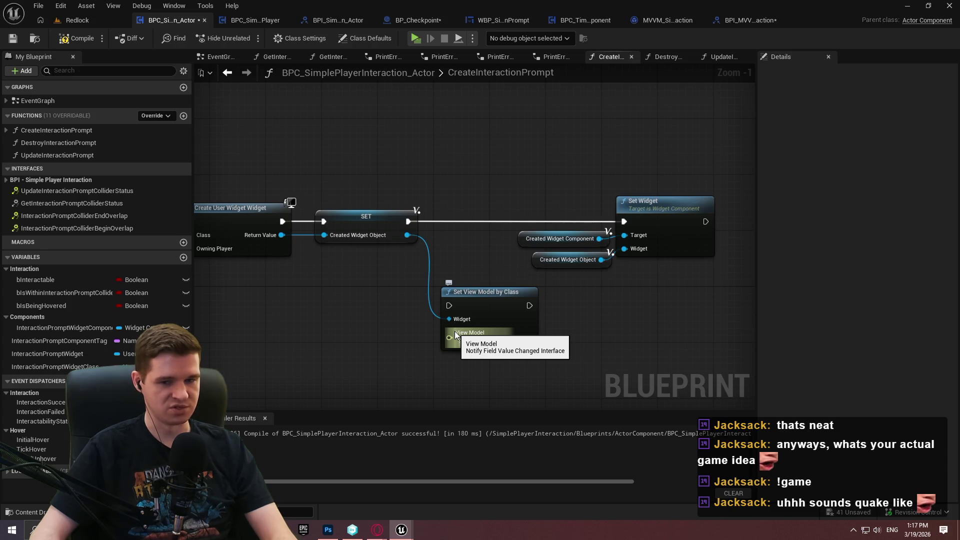
{"action": "left_click_drag", "start_coordinate": [455, 334], "coordinate": [401, 338]}
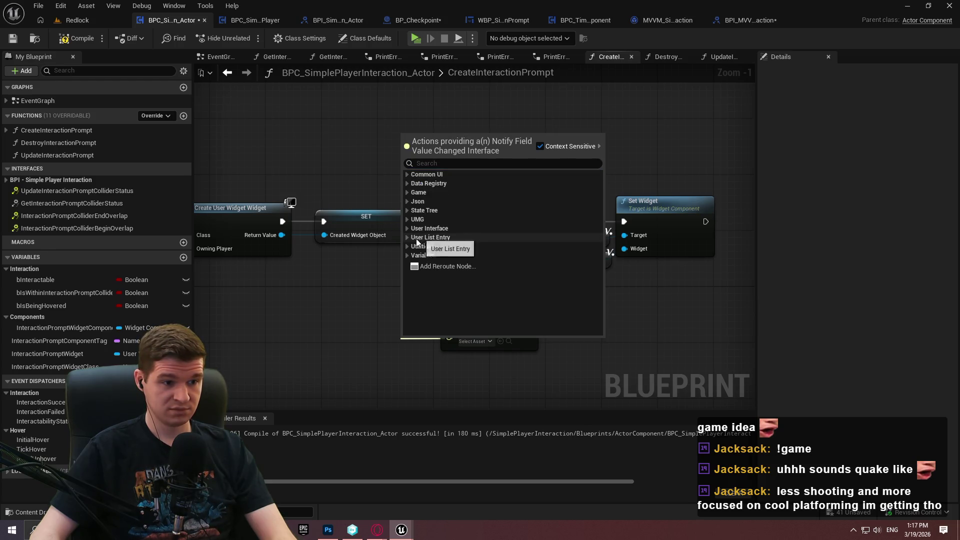
Step: Browse the action menu categories (Utilities, User Interface, UMG, State Tree) from the View Model pin
{"action": "left_click", "coordinate": [406, 247]}
{"action": "scroll", "coordinate": [483, 263], "scroll_direction": "down", "scroll_amount": 1}
{"action": "scroll", "coordinate": [479, 242], "scroll_direction": "up", "scroll_amount": 1}
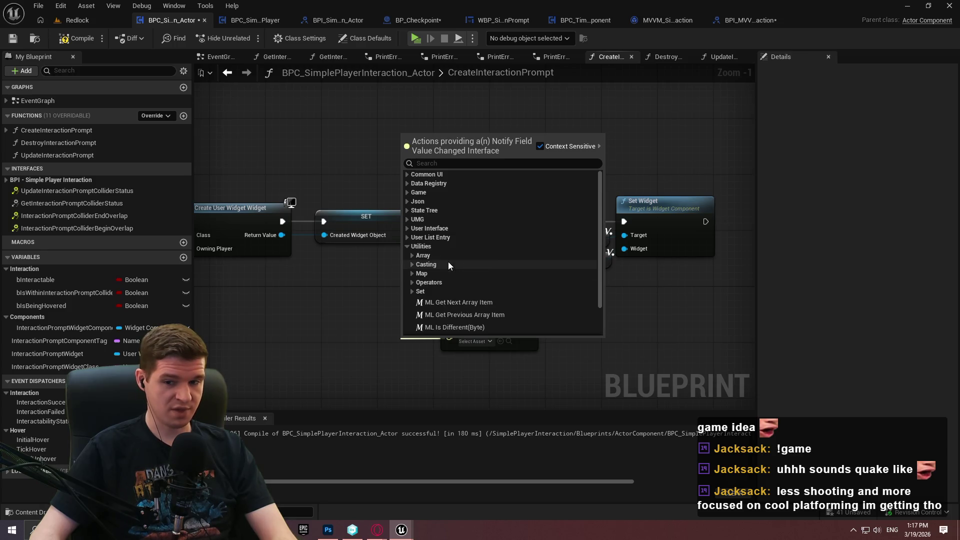
{"action": "left_click", "coordinate": [407, 231]}
{"action": "left_click", "coordinate": [410, 250]}
{"action": "left_click", "coordinate": [407, 219]}
{"action": "left_click", "coordinate": [407, 211]}
{"action": "left_click", "coordinate": [407, 202]}
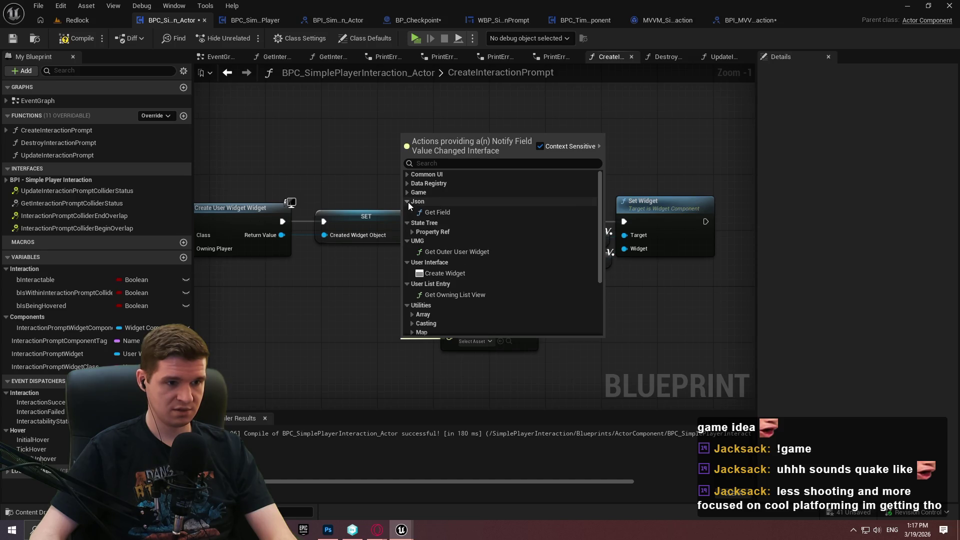
Step: Add Cast To MVVMViewModelBase via a 'mod' search and arrange it beside Set View Model by Class
{"action": "left_click", "coordinate": [450, 163]}
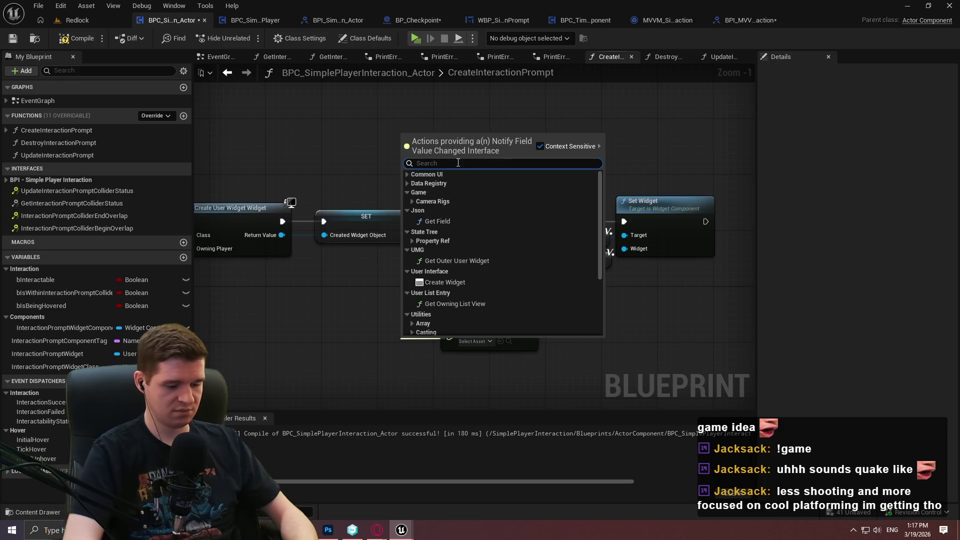
{"action": "type", "text": "mod"}
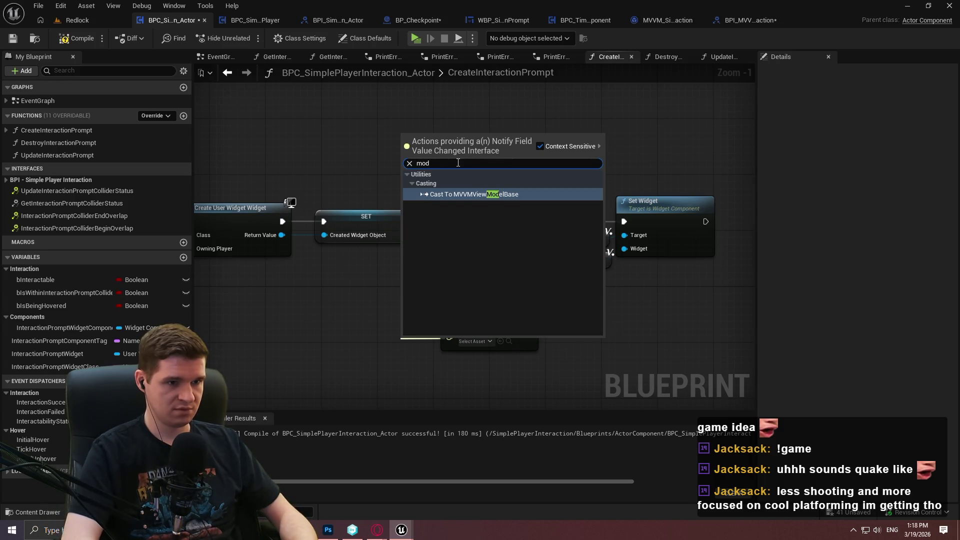
{"action": "key", "text": "Return"}
{"action": "left_click_drag", "start_coordinate": [455, 350], "coordinate": [292, 318]}
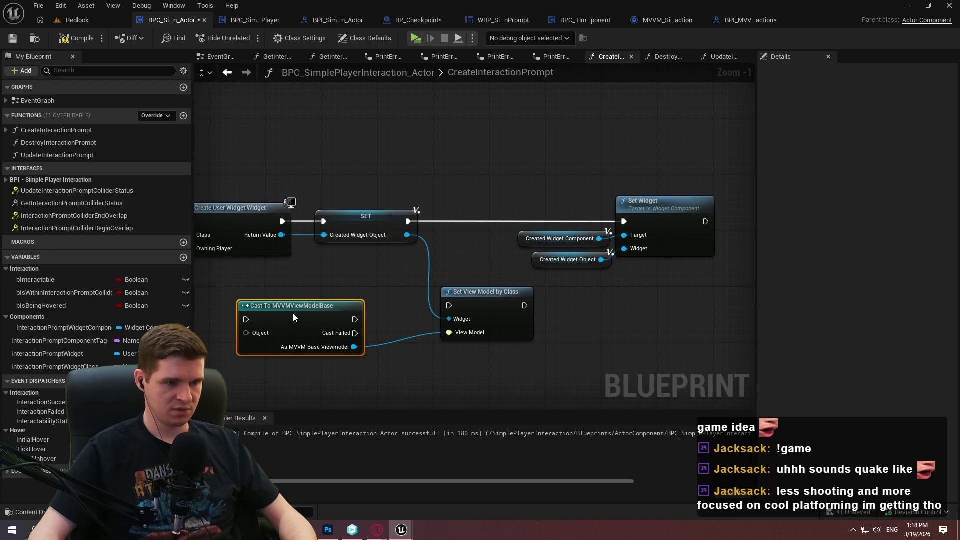
{"action": "mouse_move", "coordinate": [489, 320]}
{"action": "left_mouse_down"}
{"action": "mouse_move", "coordinate": [486, 334]}
{"action": "mouse_move", "coordinate": [461, 331]}
{"action": "left_mouse_up"}
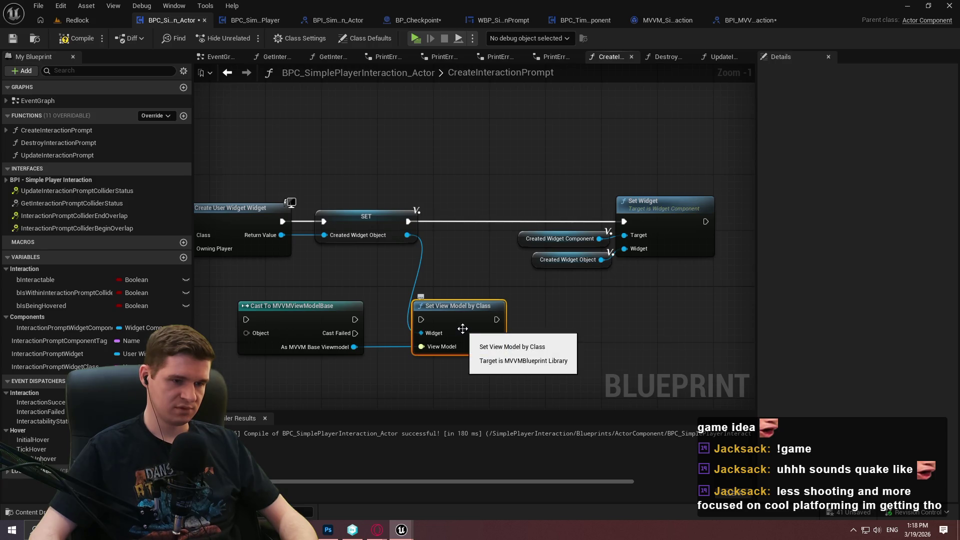
{"action": "left_click", "coordinate": [521, 348]}
{"action": "left_click_drag", "start_coordinate": [520, 348], "coordinate": [595, 327]}
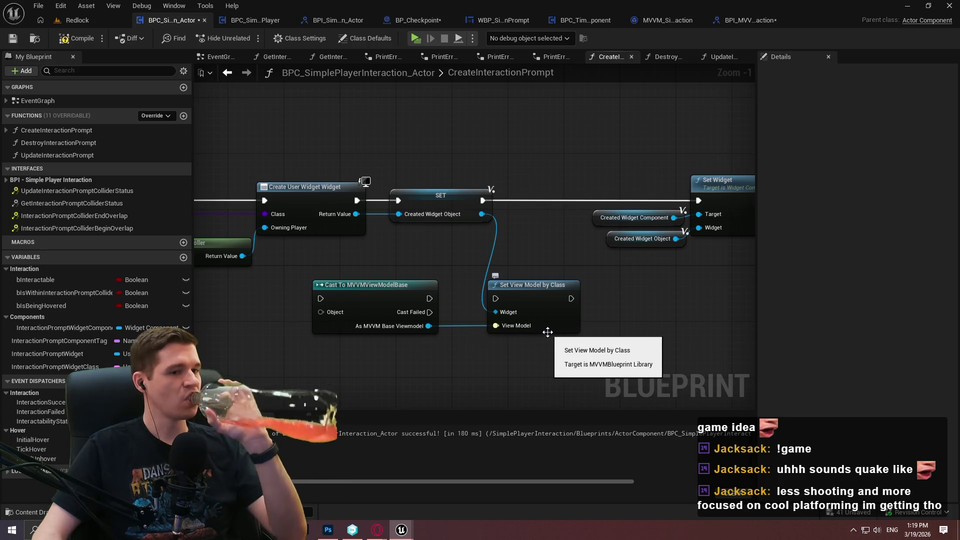
{"action": "left_click_drag", "start_coordinate": [609, 340], "coordinate": [529, 316]}
{"action": "left_click", "coordinate": [357, 283], "text": "ctrl"}
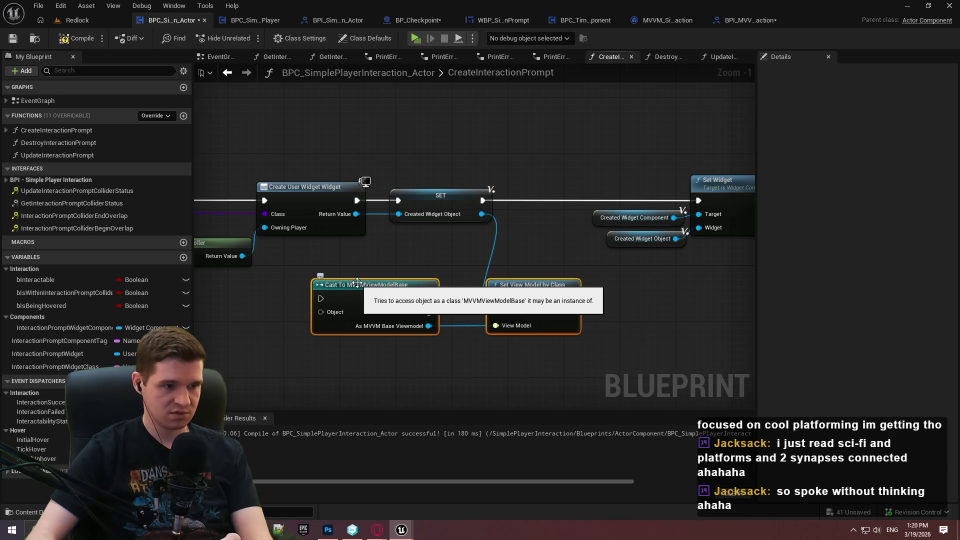
{"action": "left_click", "coordinate": [588, 215]}
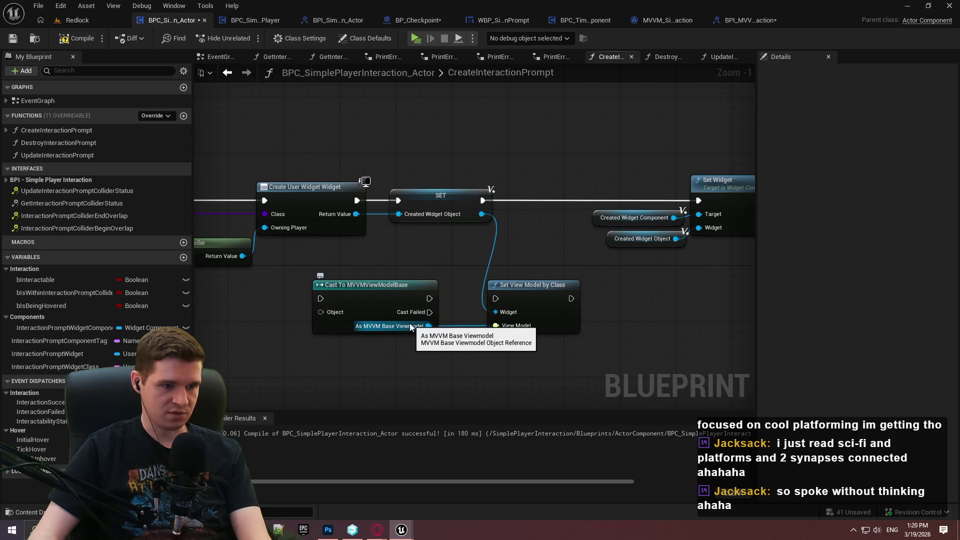
{"action": "mouse_move", "coordinate": [429, 326]}
{"action": "left_mouse_down"}
{"action": "mouse_move", "coordinate": [486, 241]}
{"action": "mouse_move", "coordinate": [444, 263]}
{"action": "mouse_move", "coordinate": [426, 256]}
{"action": "mouse_move", "coordinate": [497, 326]}
{"action": "left_mouse_up"}
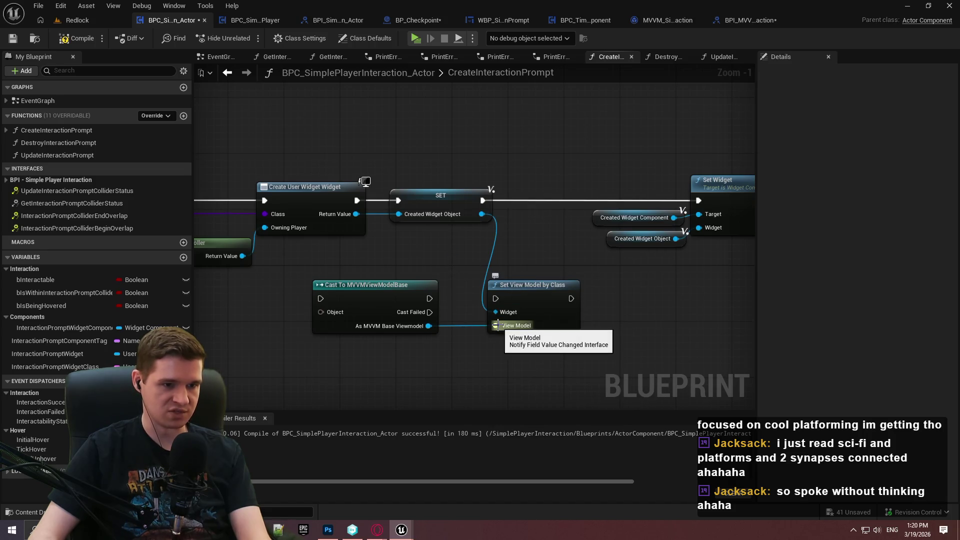
{"action": "left_click_drag", "start_coordinate": [497, 325], "coordinate": [449, 349]}
{"action": "type", "text": "crea"}
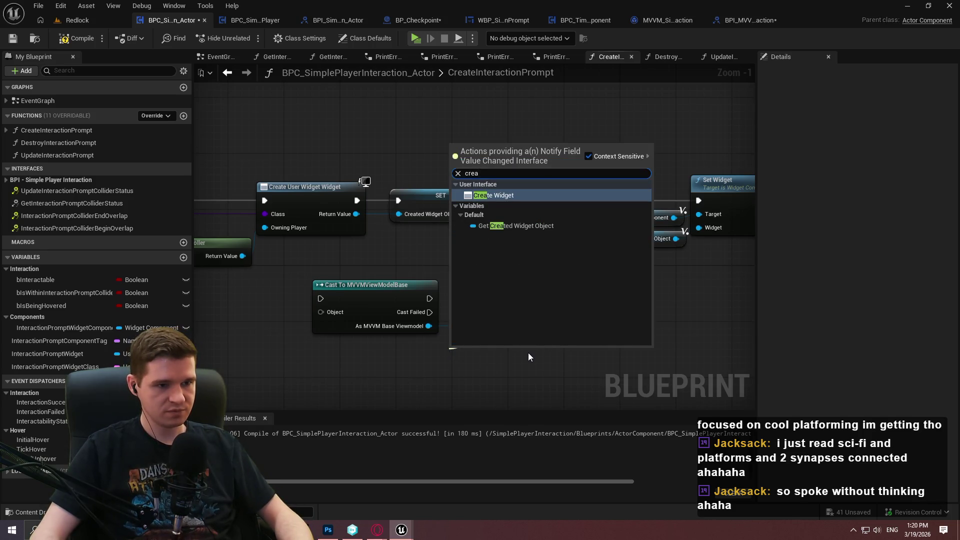
{"action": "key", "text": "Escape"}
{"action": "scroll", "coordinate": [503, 268], "scroll_direction": "up", "scroll_amount": 1}
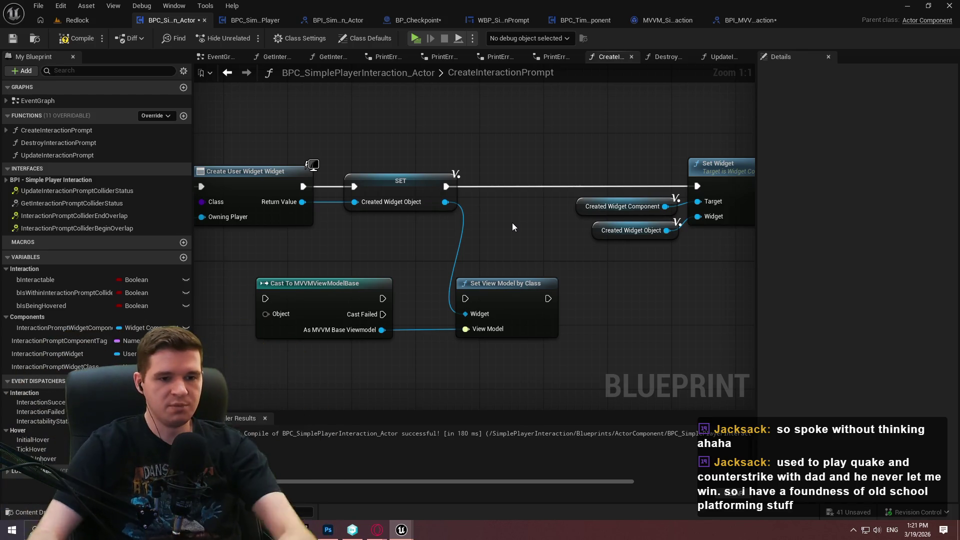
Step: Minimize Unreal and Photoshop, reveal the desktop icons, and move the Gamies icon group
{"action": "left_click", "coordinate": [907, 6]}
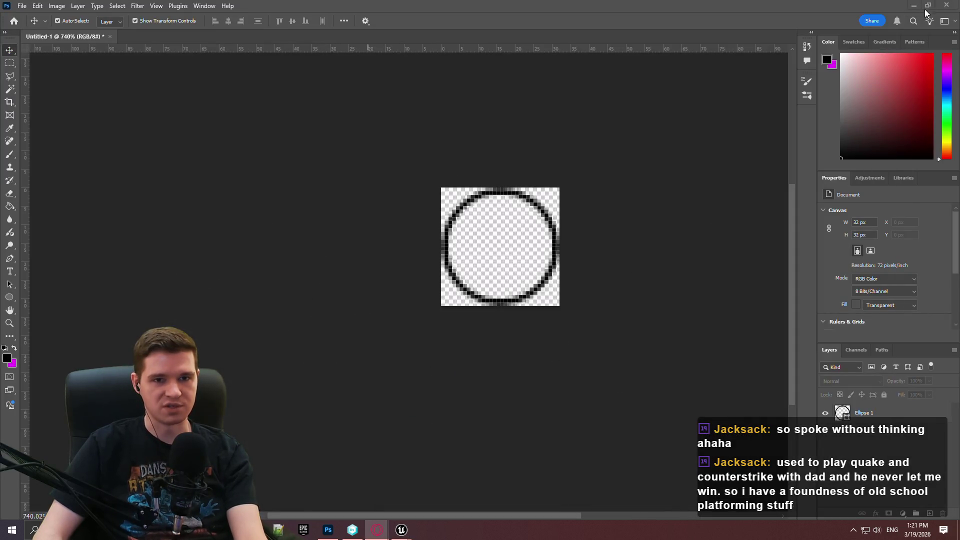
{"action": "left_click", "coordinate": [909, 6]}
{"action": "left_click", "coordinate": [883, 17]}
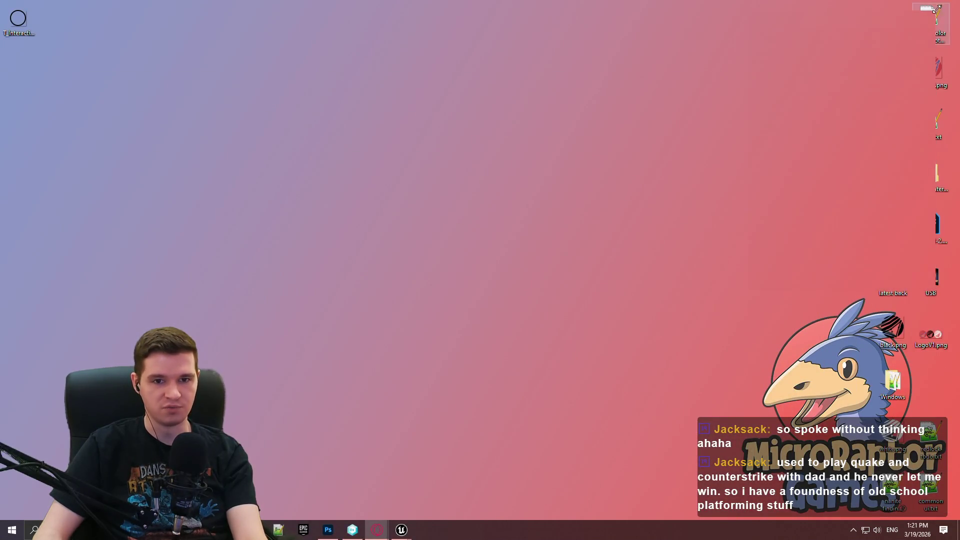
{"action": "double_click", "coordinate": [615, 212]}
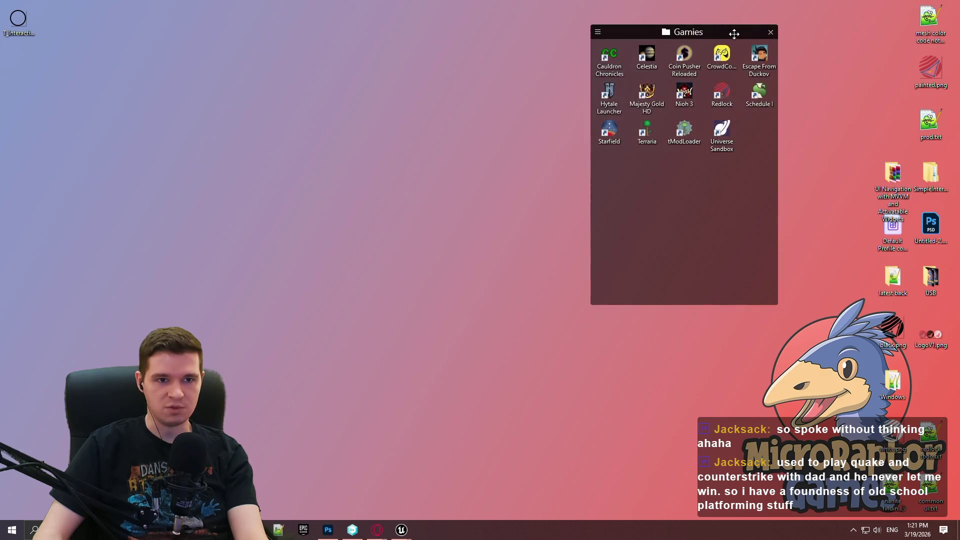
{"action": "left_click_drag", "start_coordinate": [735, 33], "coordinate": [902, 17]}
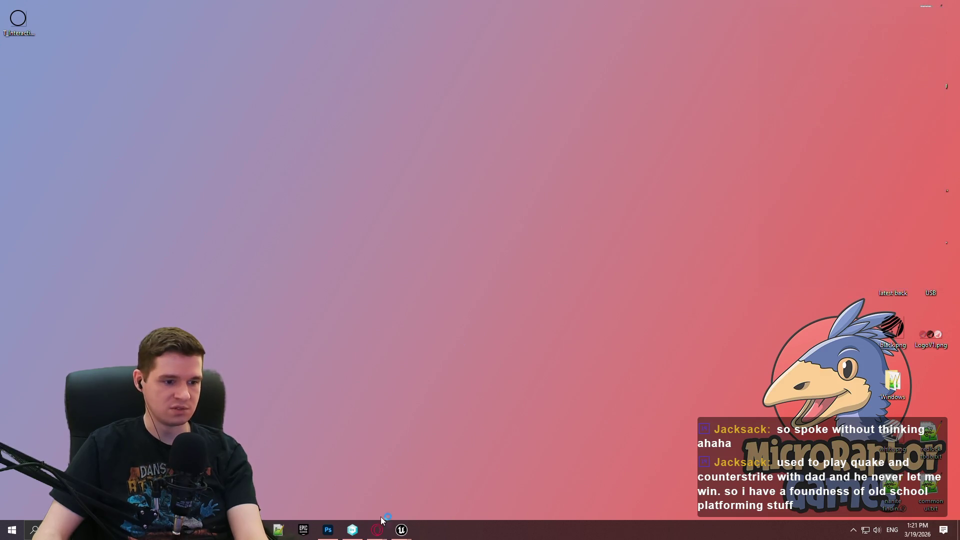
{"action": "mouse_move", "coordinate": [402, 529]}
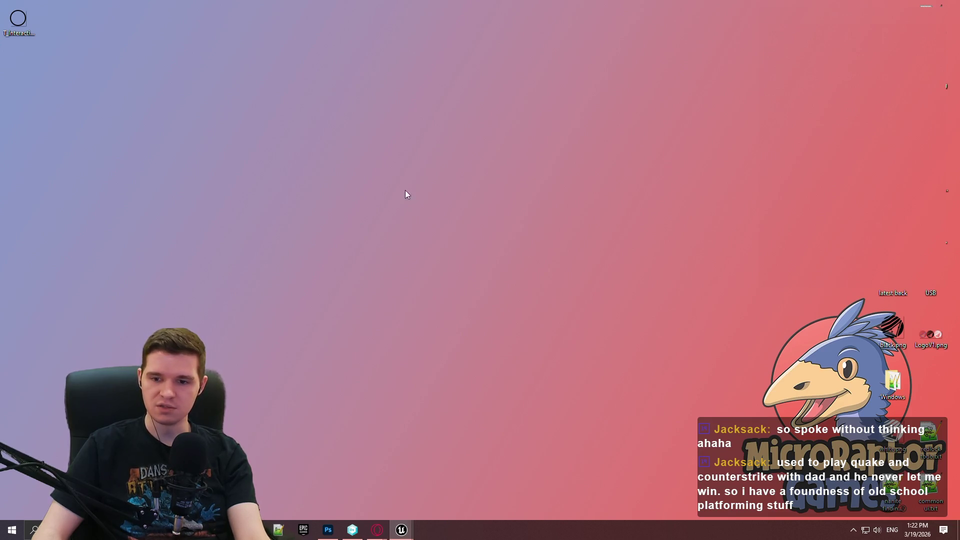
Step: Bring the Redlock editor forward from the taskbar, then switch to the SelectionVM_1 editor
{"action": "mouse_move", "coordinate": [404, 510]}
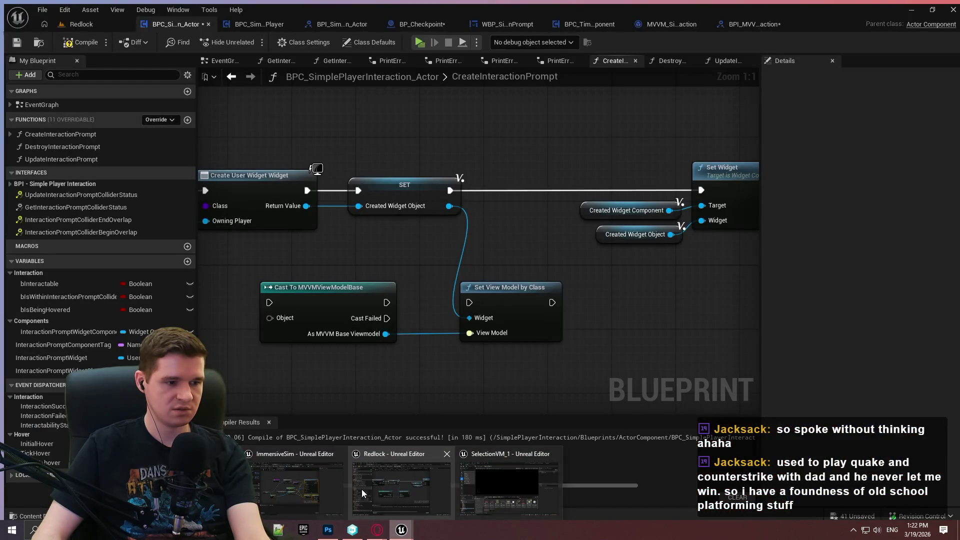
{"action": "left_click", "coordinate": [361, 489]}
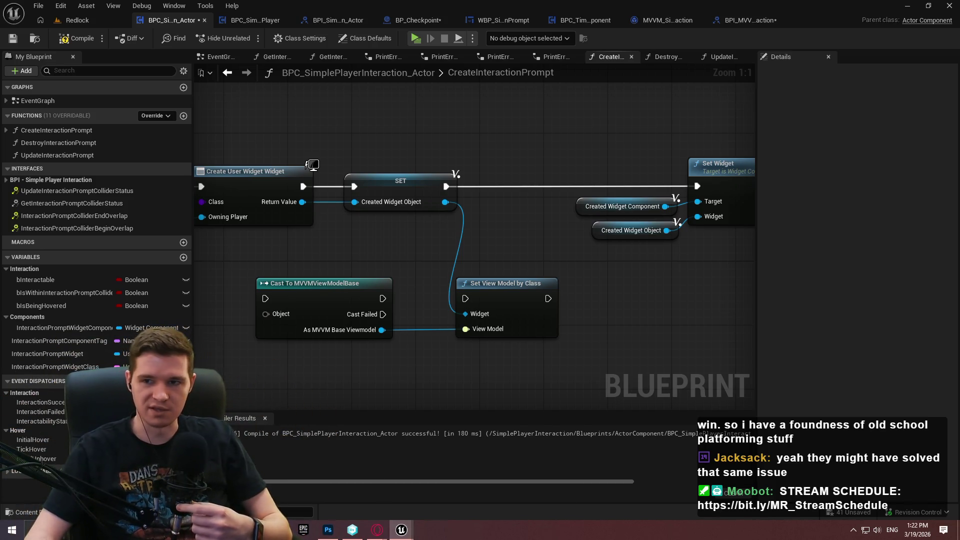
{"action": "key", "text": "alt+Tab"}
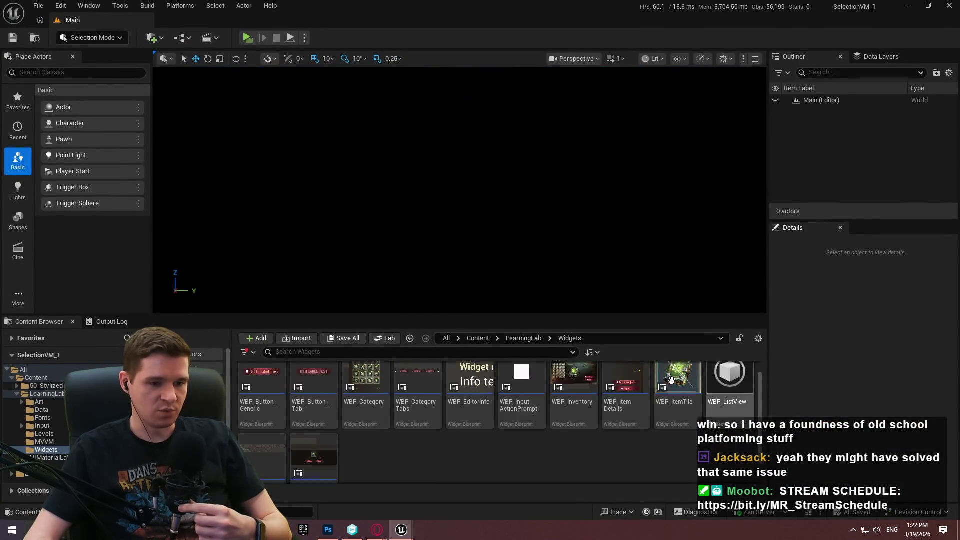
Step: Go to LearningLab > MVVM and open the SelectionVM viewmodel blueprint
{"action": "left_click", "coordinate": [525, 340]}
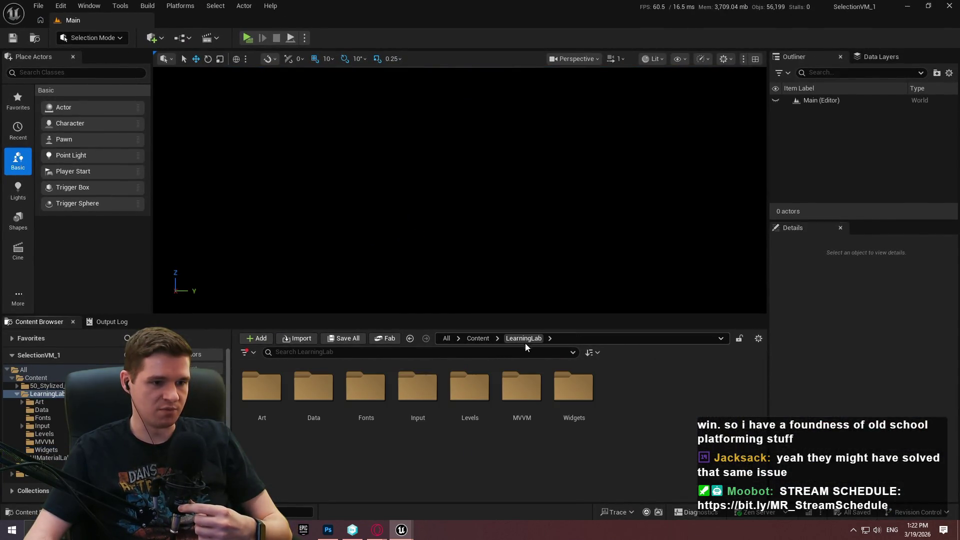
{"action": "double_click", "coordinate": [521, 388]}
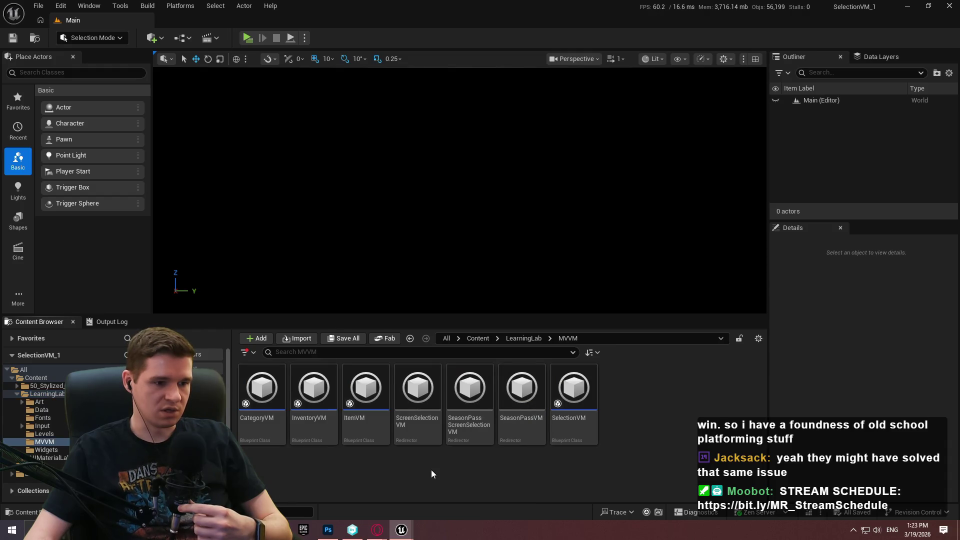
{"action": "left_click", "coordinate": [585, 431]}
{"action": "double_click", "coordinate": [584, 431]}
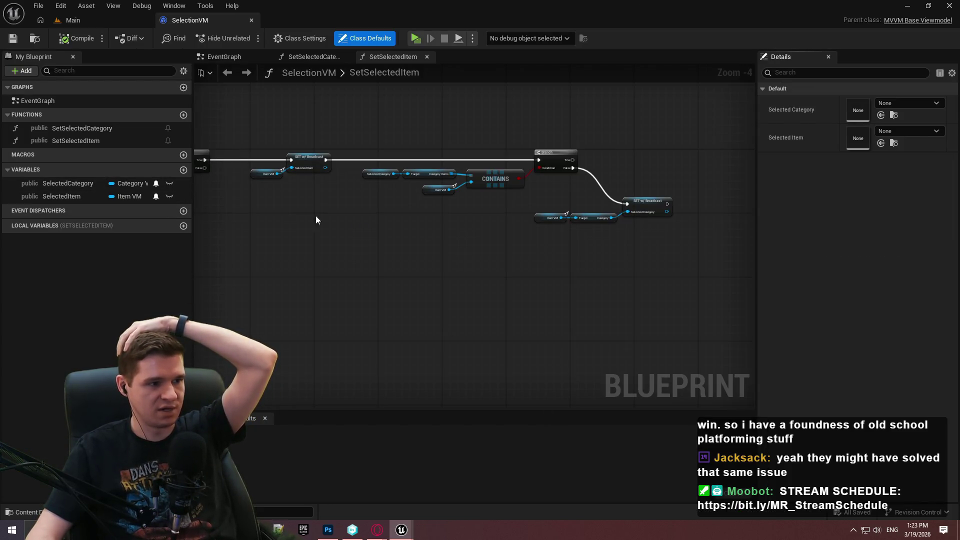
Step: Widen My Blueprint, inspect SetSelectedItem's branch and SET w/ Broadcast node, then return to Main
{"action": "mouse_move", "coordinate": [193, 183]}
{"action": "left_mouse_down"}
{"action": "mouse_move", "coordinate": [285, 183]}
{"action": "mouse_move", "coordinate": [268, 183]}
{"action": "left_mouse_up"}
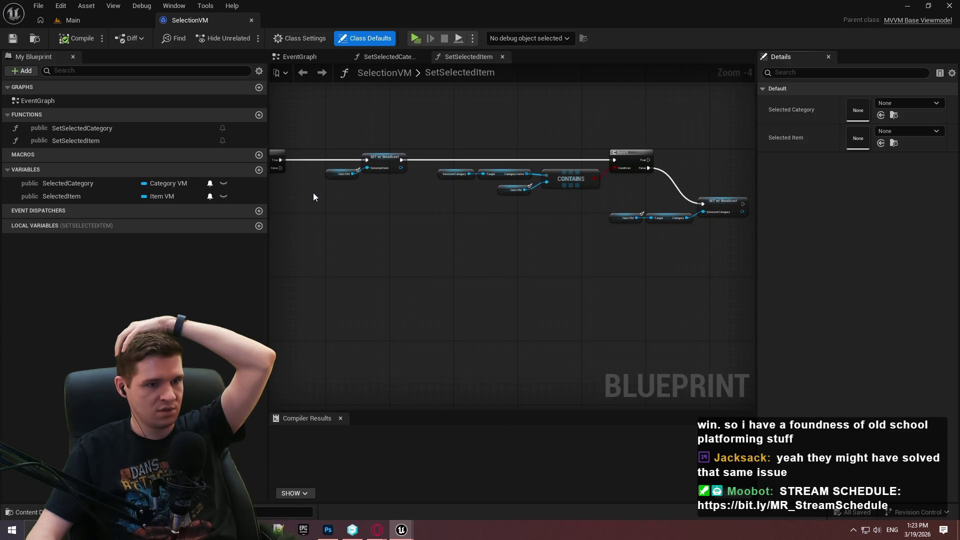
{"action": "scroll", "coordinate": [390, 160], "scroll_direction": "up", "scroll_amount": 3}
{"action": "mouse_move", "coordinate": [389, 168]}
{"action": "left_mouse_down"}
{"action": "mouse_move", "coordinate": [634, 169]}
{"action": "mouse_move", "coordinate": [888, 220]}
{"action": "mouse_move", "coordinate": [955, 220]}
{"action": "mouse_move", "coordinate": [819, 220]}
{"action": "left_mouse_up"}
{"action": "left_click_drag", "start_coordinate": [813, 281], "coordinate": [473, 286]}
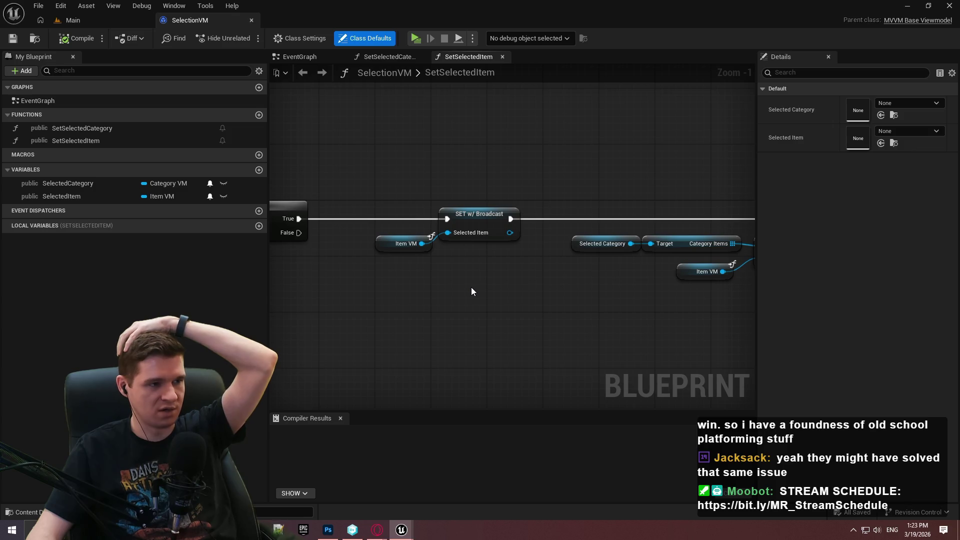
{"action": "left_click", "coordinate": [85, 19]}
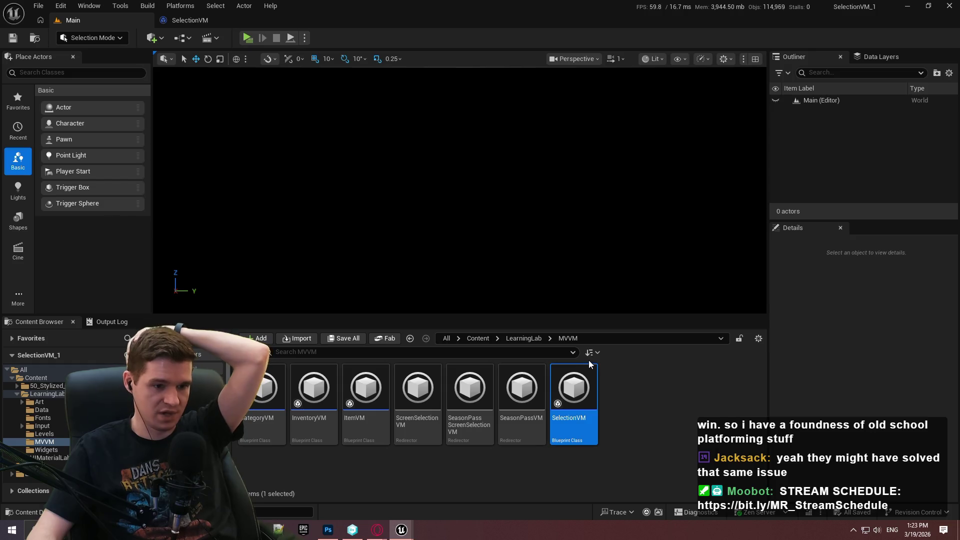
Step: Glance at ItemVM, then open WBP_ItemTile from the LearningLab Widgets folder
{"action": "double_click", "coordinate": [365, 388]}
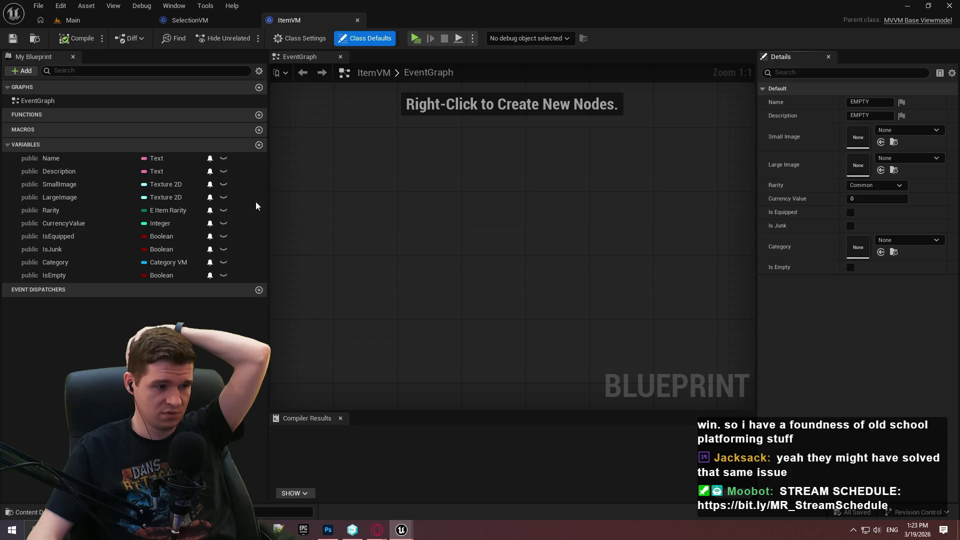
{"action": "left_click", "coordinate": [73, 20]}
{"action": "left_click", "coordinate": [644, 398]}
{"action": "left_click", "coordinate": [522, 339]}
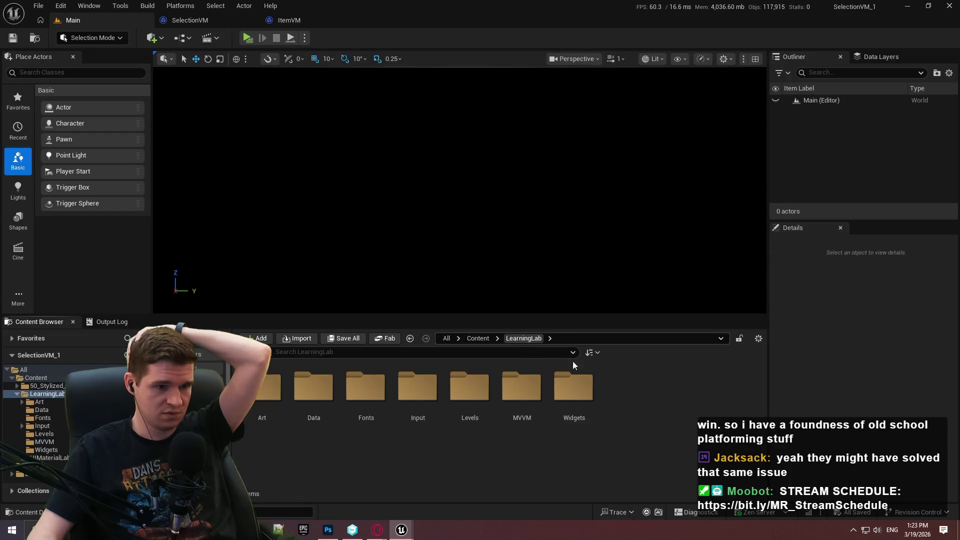
{"action": "double_click", "coordinate": [591, 399]}
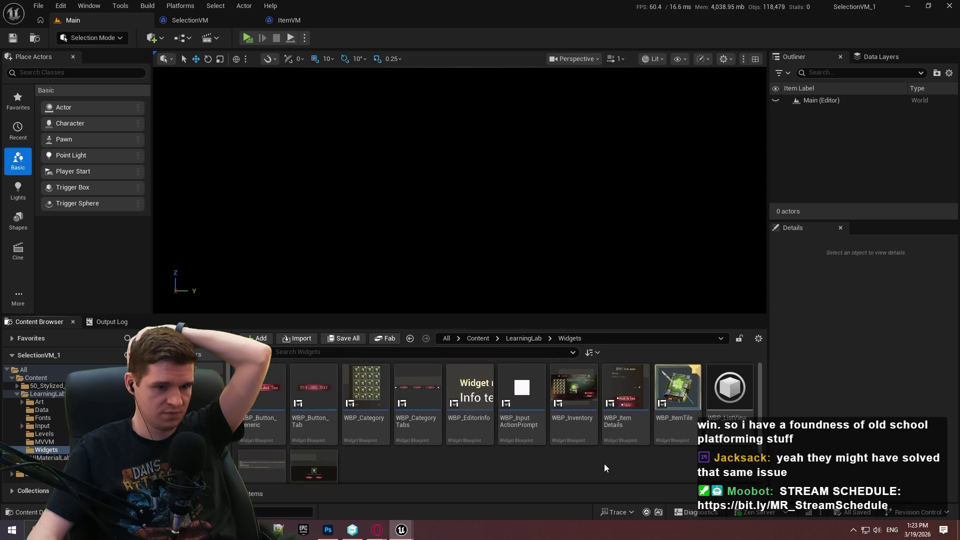
{"action": "left_click", "coordinate": [678, 421]}
{"action": "double_click", "coordinate": [673, 407]}
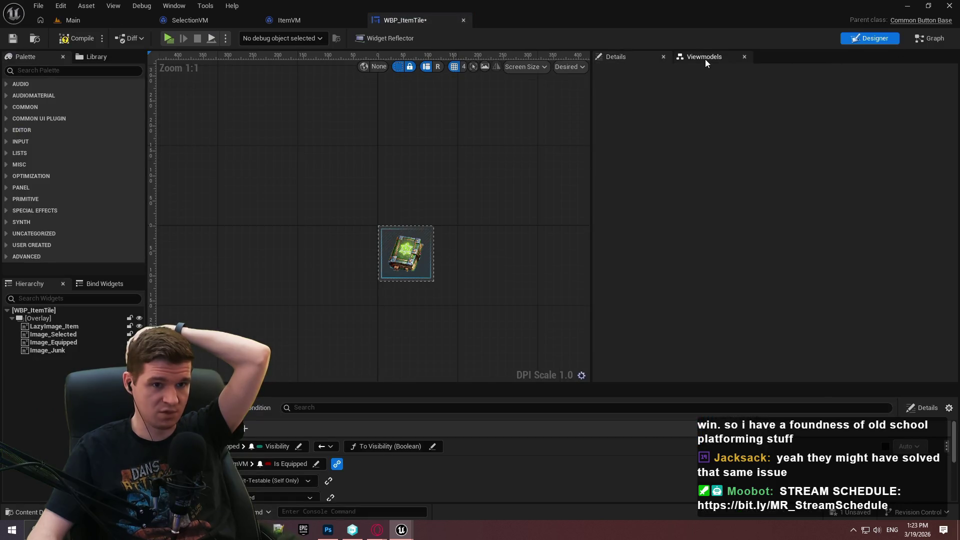
Step: Inspect WBP_ItemTile's SelectionVM and ItemVM viewmodel settings, then return to the Main level editor
{"action": "left_click", "coordinate": [682, 57]}
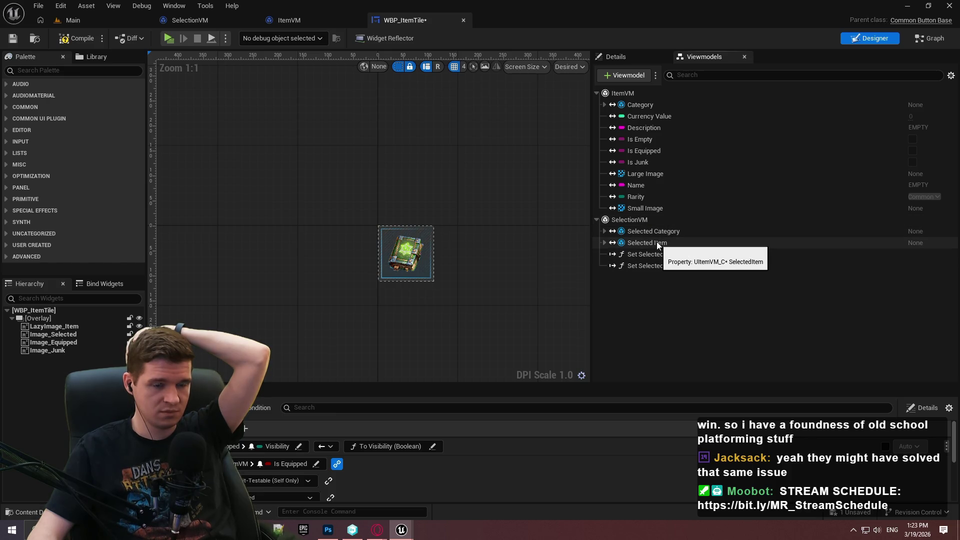
{"action": "left_click", "coordinate": [650, 219]}
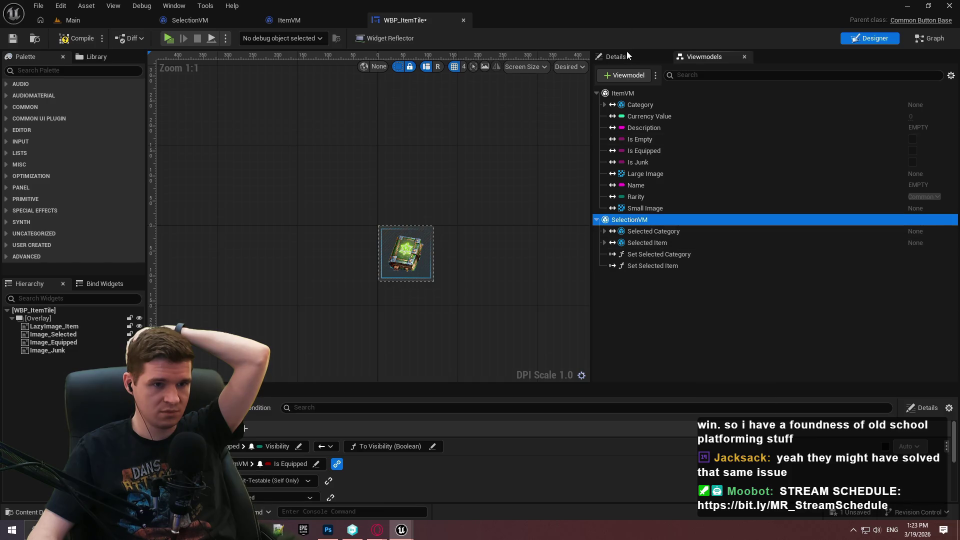
{"action": "left_click", "coordinate": [629, 56]}
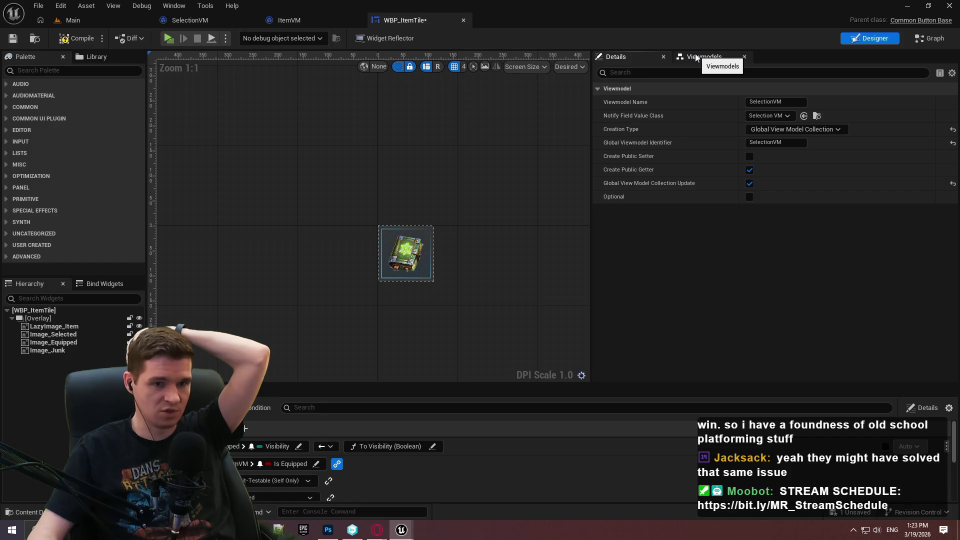
{"action": "left_click", "coordinate": [695, 57]}
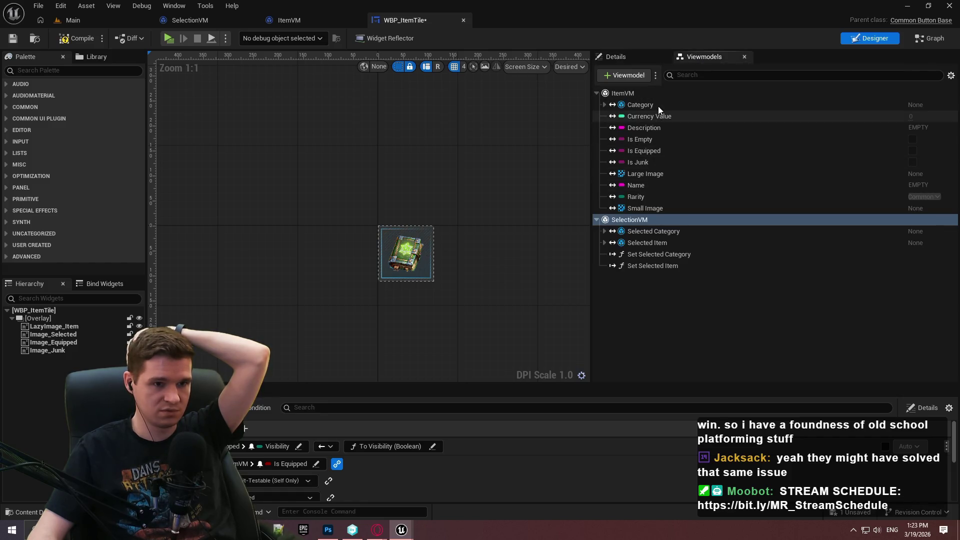
{"action": "left_click", "coordinate": [690, 56]}
{"action": "left_click", "coordinate": [650, 94]}
{"action": "left_click", "coordinate": [640, 55]}
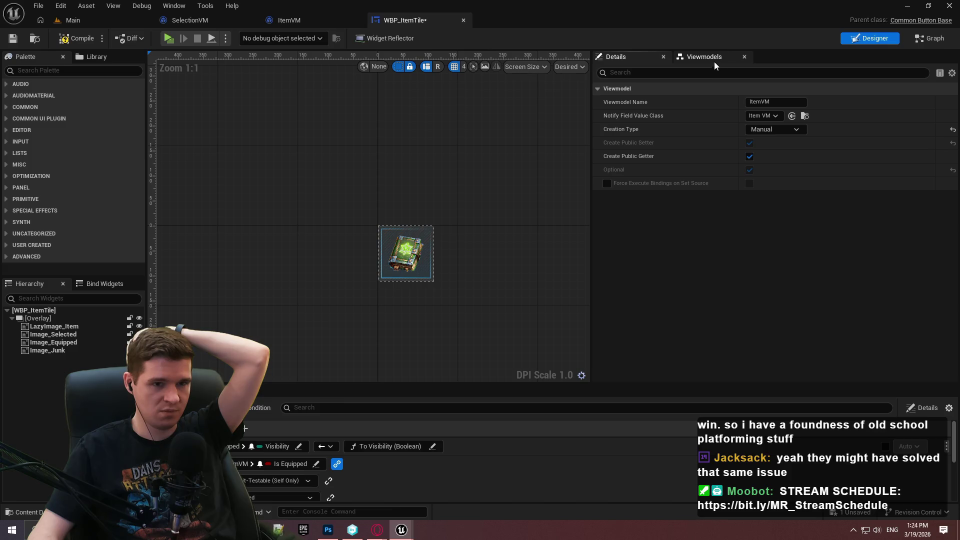
{"action": "left_click", "coordinate": [715, 61]}
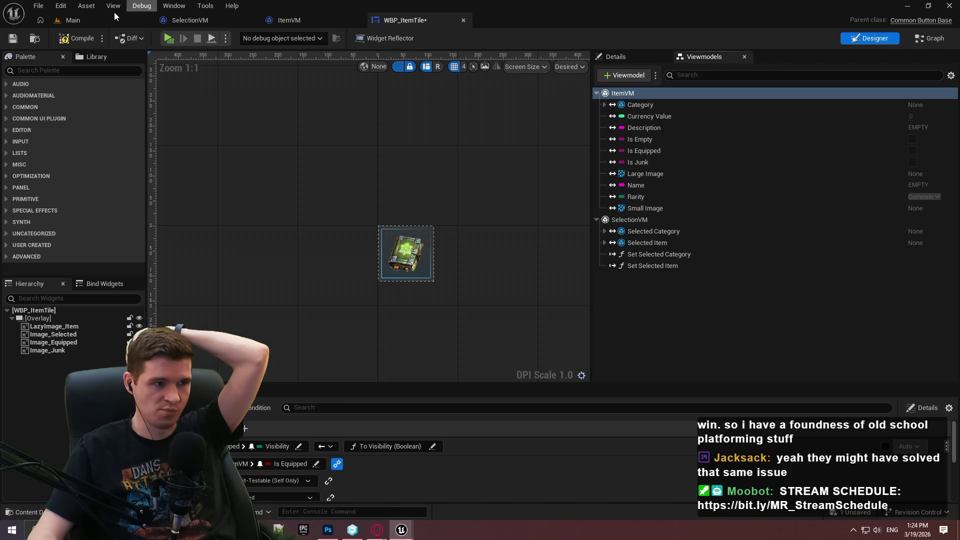
{"action": "left_click", "coordinate": [73, 20]}
{"action": "right_click", "coordinate": [690, 402]}
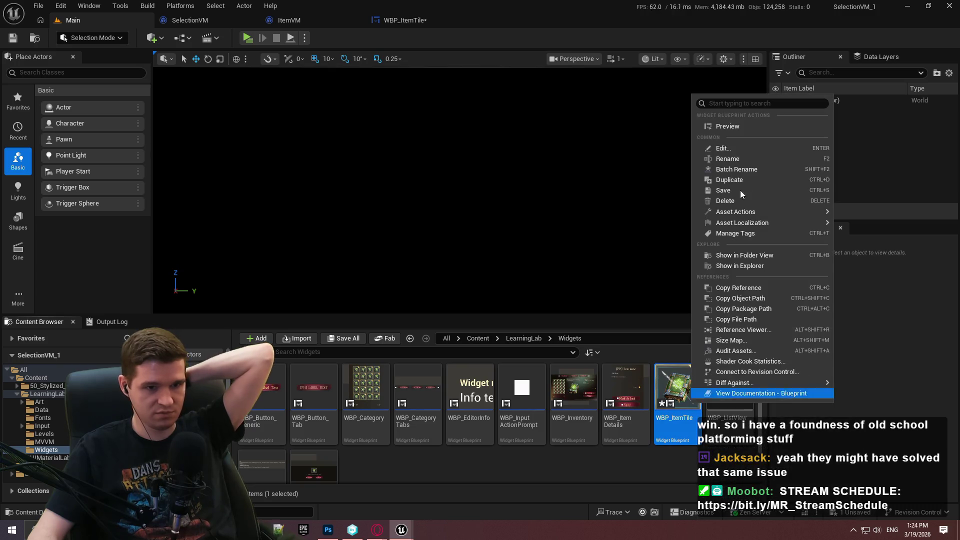
Step: Use WBP_ItemTile's Reference Viewer to open referencer WBP_Category and view its VM_PopulateSlots graph
{"action": "left_click", "coordinate": [752, 330]}
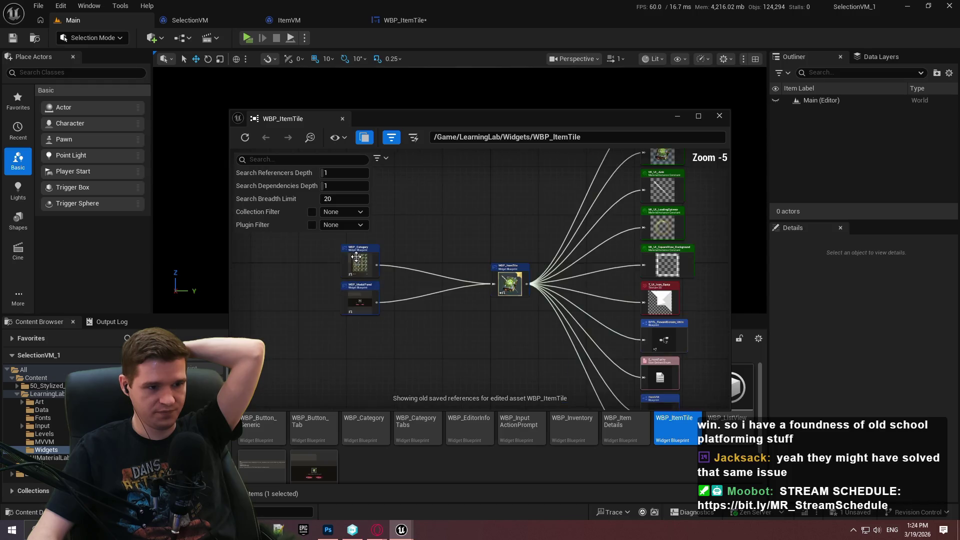
{"action": "scroll", "coordinate": [376, 269], "scroll_direction": "up", "scroll_amount": 4}
{"action": "right_click", "coordinate": [388, 245]}
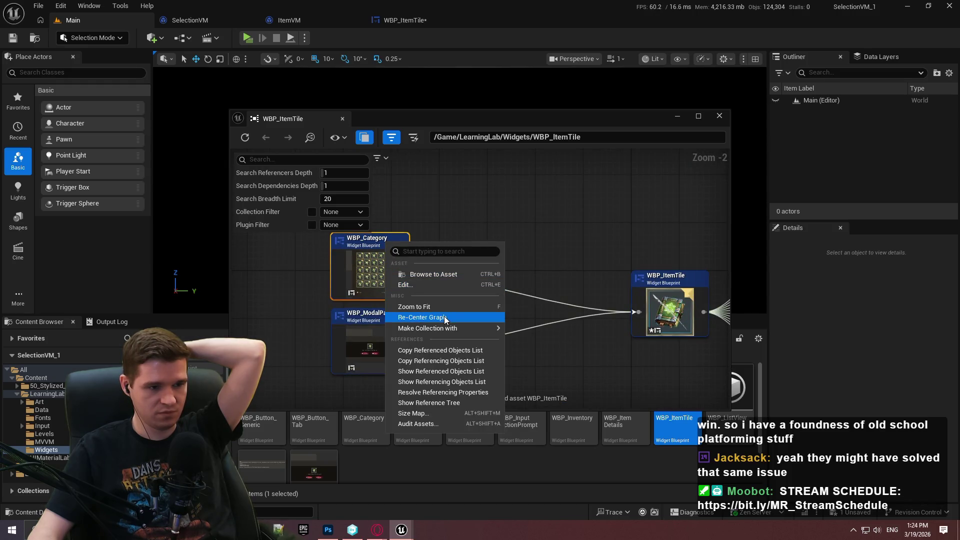
{"action": "left_click", "coordinate": [343, 112]}
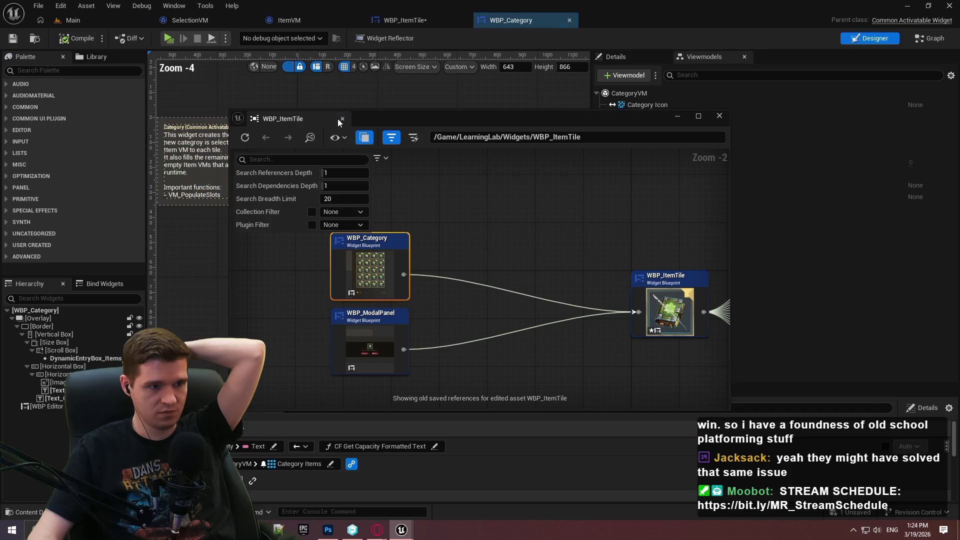
{"action": "left_click", "coordinate": [343, 118]}
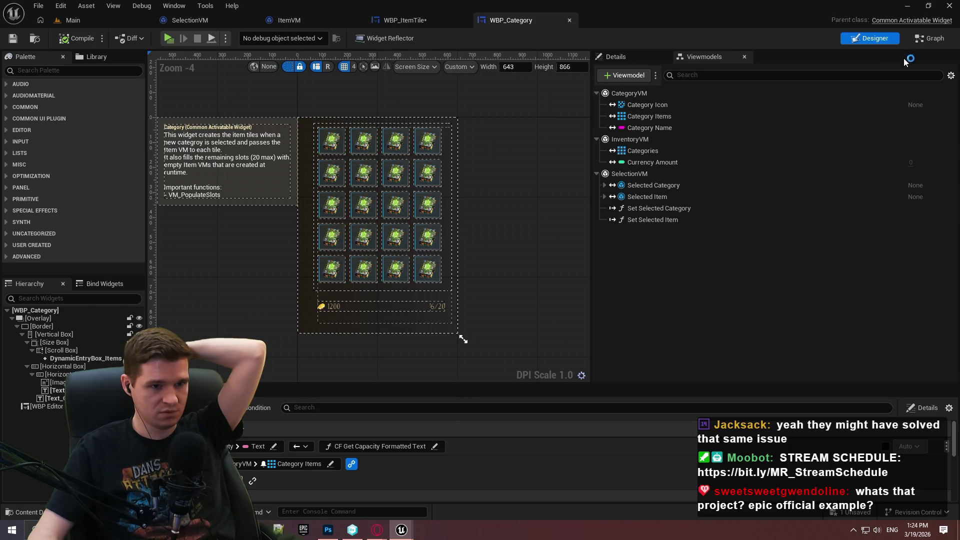
{"action": "left_click", "coordinate": [929, 38]}
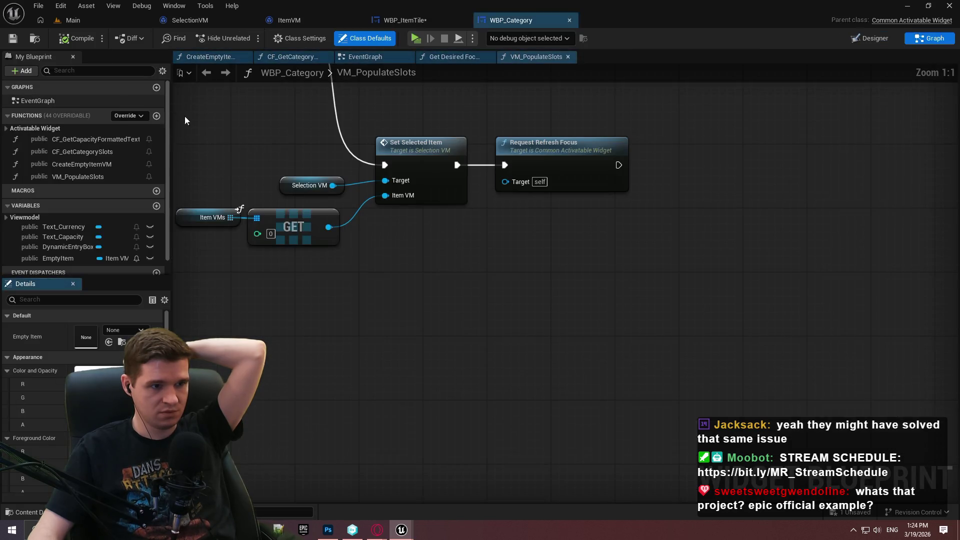
Step: Pan through the VM_PopulateSlots loop nodes after a brief look at the EventGraph
{"action": "scroll", "coordinate": [450, 350], "scroll_direction": "down", "scroll_amount": 2}
{"action": "scroll", "coordinate": [353, 290], "scroll_direction": "up", "scroll_amount": 3}
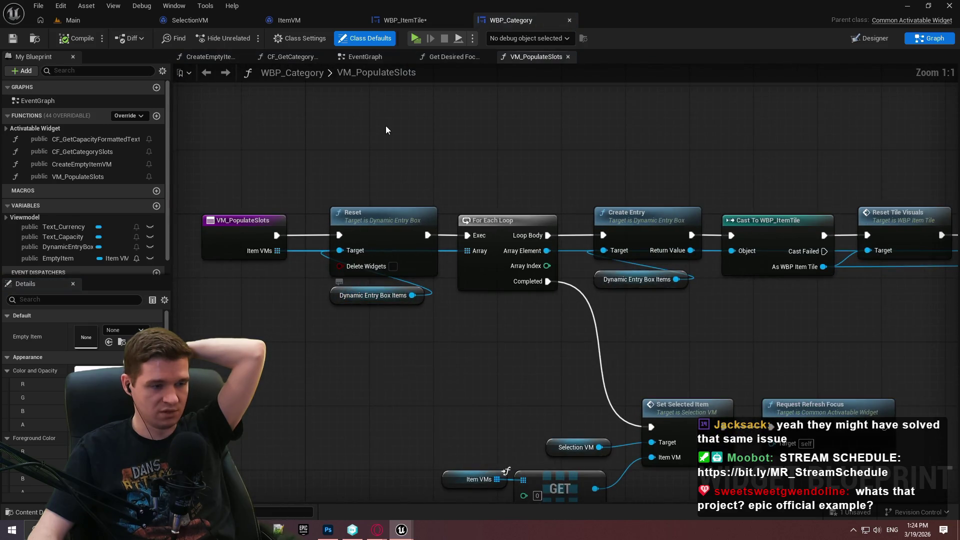
{"action": "mouse_move", "coordinate": [756, 335]}
{"action": "left_mouse_down"}
{"action": "mouse_move", "coordinate": [545, 324]}
{"action": "mouse_move", "coordinate": [602, 277]}
{"action": "mouse_move", "coordinate": [547, 202]}
{"action": "left_mouse_up"}
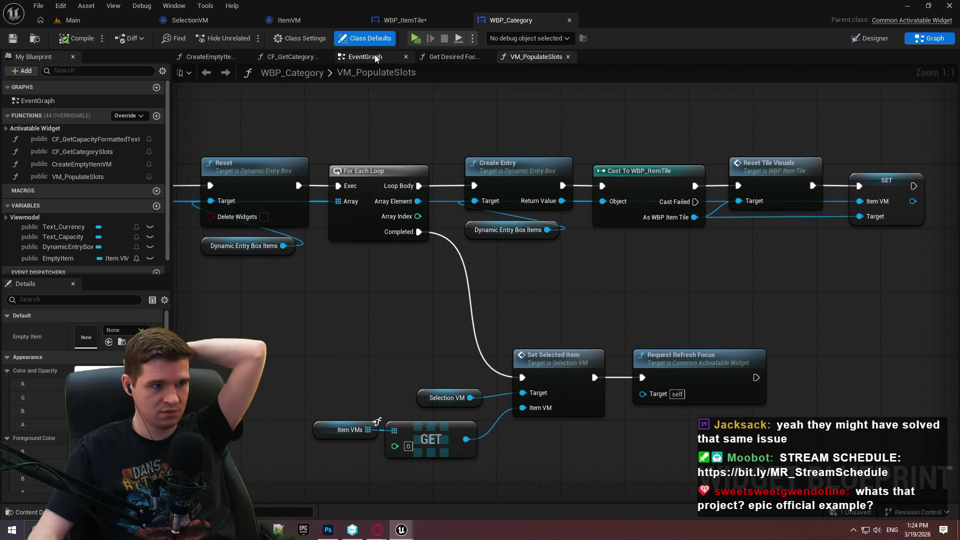
{"action": "left_click", "coordinate": [370, 56]}
{"action": "scroll", "coordinate": [615, 270], "scroll_direction": "down", "scroll_amount": 3}
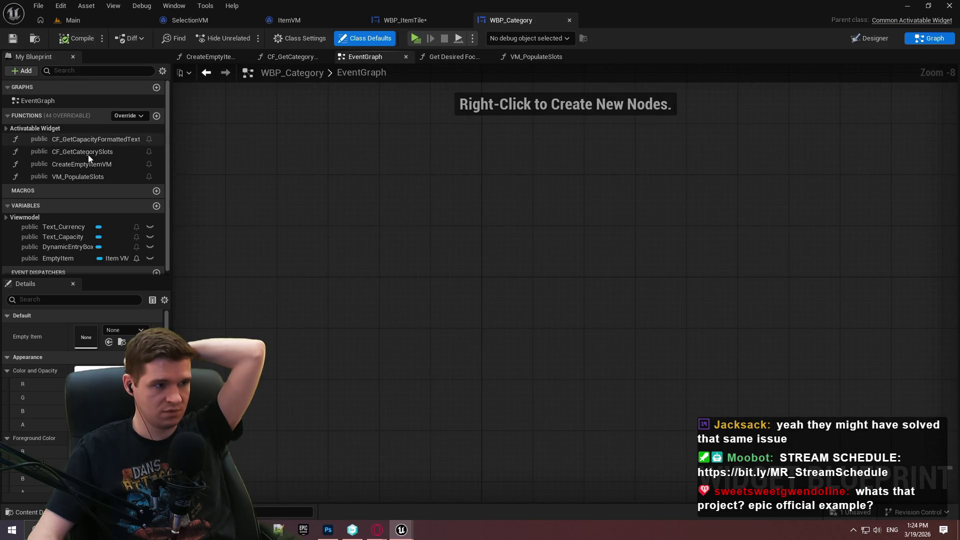
{"action": "left_click", "coordinate": [536, 56]}
{"action": "mouse_move", "coordinate": [409, 303]}
{"action": "left_mouse_down"}
{"action": "mouse_move", "coordinate": [544, 293]}
{"action": "mouse_move", "coordinate": [393, 302]}
{"action": "left_mouse_up"}
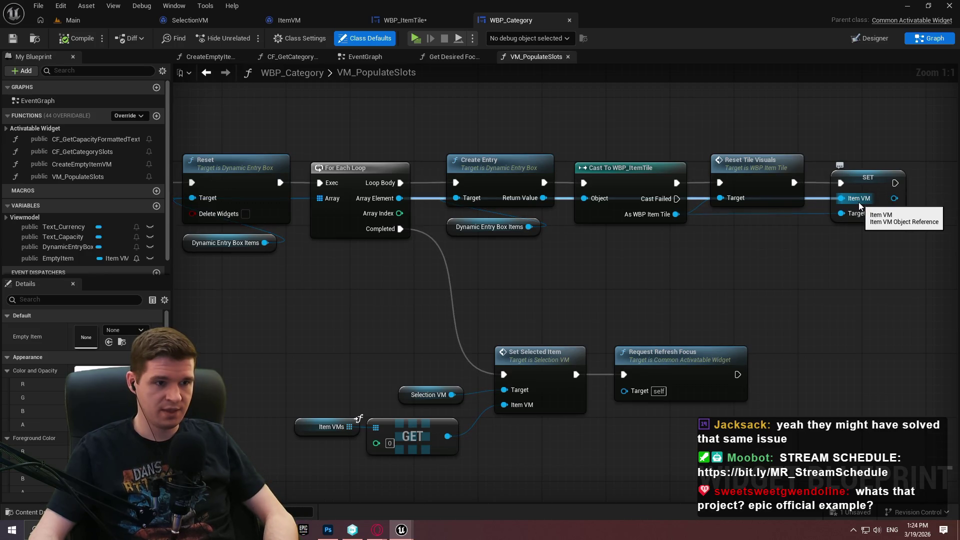
{"action": "mouse_move", "coordinate": [406, 270]}
{"action": "left_mouse_down"}
{"action": "mouse_move", "coordinate": [616, 298]}
{"action": "mouse_move", "coordinate": [596, 302]}
{"action": "left_mouse_up"}
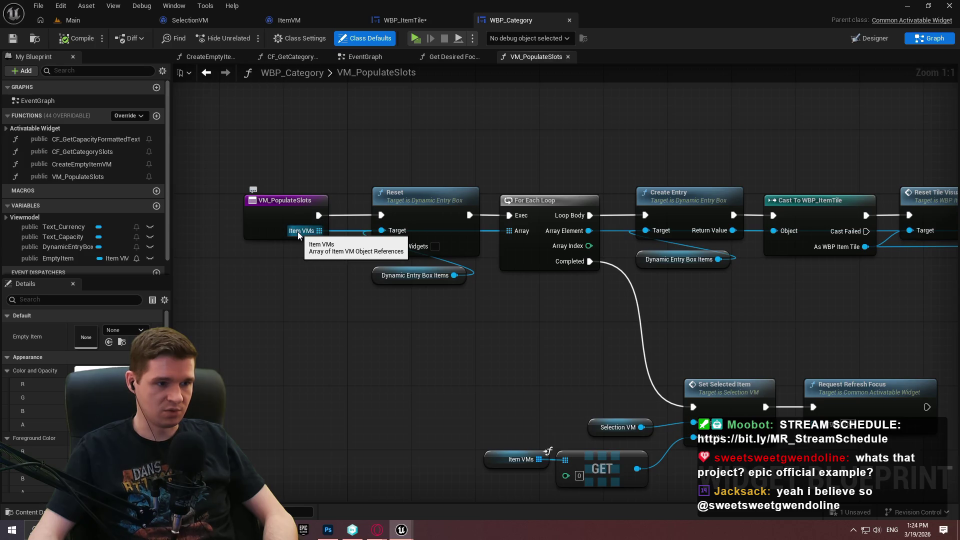
Step: Run Find References on the VM_PopulateSlots entry node and reposition the search window
{"action": "right_click", "coordinate": [287, 219]}
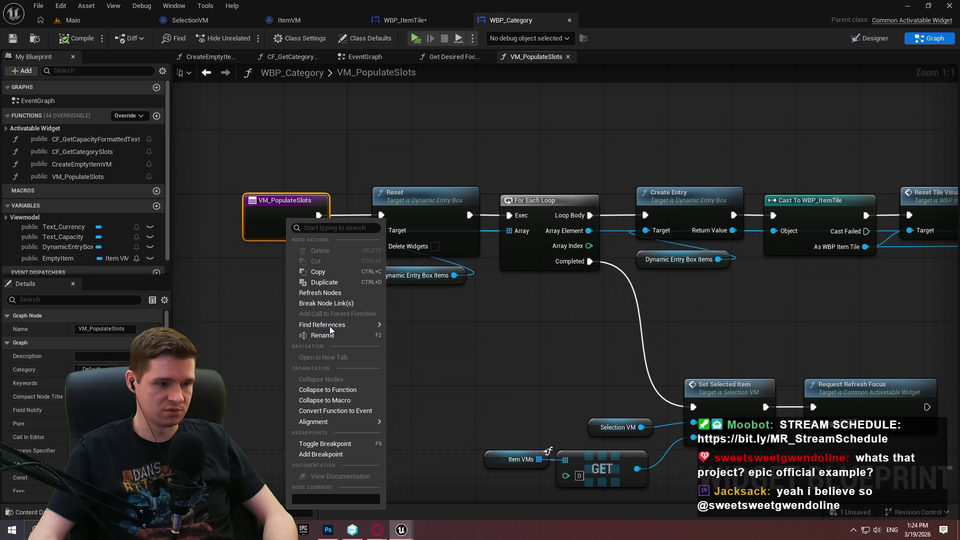
{"action": "mouse_move", "coordinate": [334, 324]}
{"action": "left_click", "coordinate": [477, 358]}
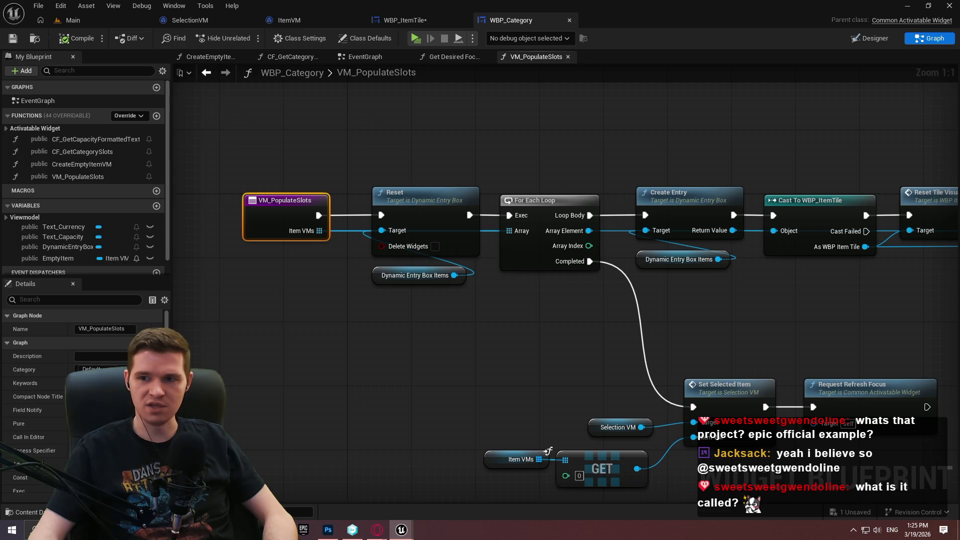
{"action": "mouse_move", "coordinate": [888, 153]}
{"action": "left_mouse_down"}
{"action": "mouse_move", "coordinate": [481, 126]}
{"action": "mouse_move", "coordinate": [587, 115]}
{"action": "mouse_move", "coordinate": [505, 110]}
{"action": "mouse_move", "coordinate": [588, 79]}
{"action": "mouse_move", "coordinate": [447, 89]}
{"action": "mouse_move", "coordinate": [471, 123]}
{"action": "left_mouse_up"}
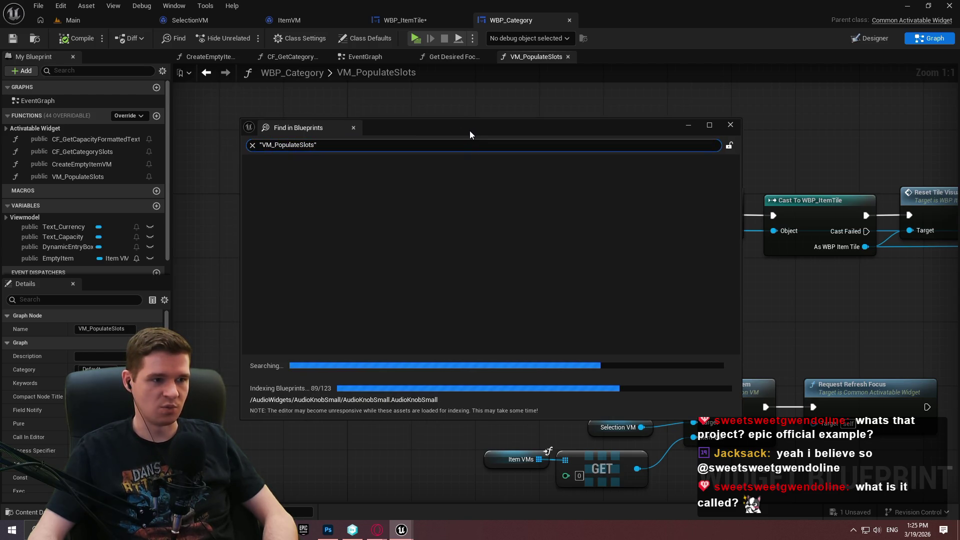
Step: Inspect the Find in Blueprints results, including the binding that calls VM_PopulateSlots, then close them
{"action": "mouse_move", "coordinate": [475, 125]}
{"action": "left_mouse_down"}
{"action": "mouse_move", "coordinate": [460, 85]}
{"action": "mouse_move", "coordinate": [483, 106]}
{"action": "left_mouse_up"}
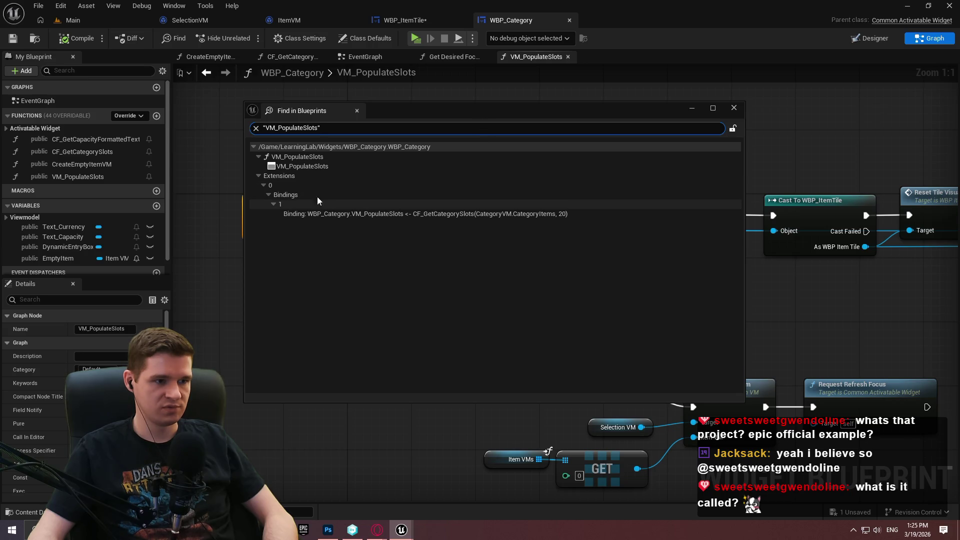
{"action": "double_click", "coordinate": [308, 165]}
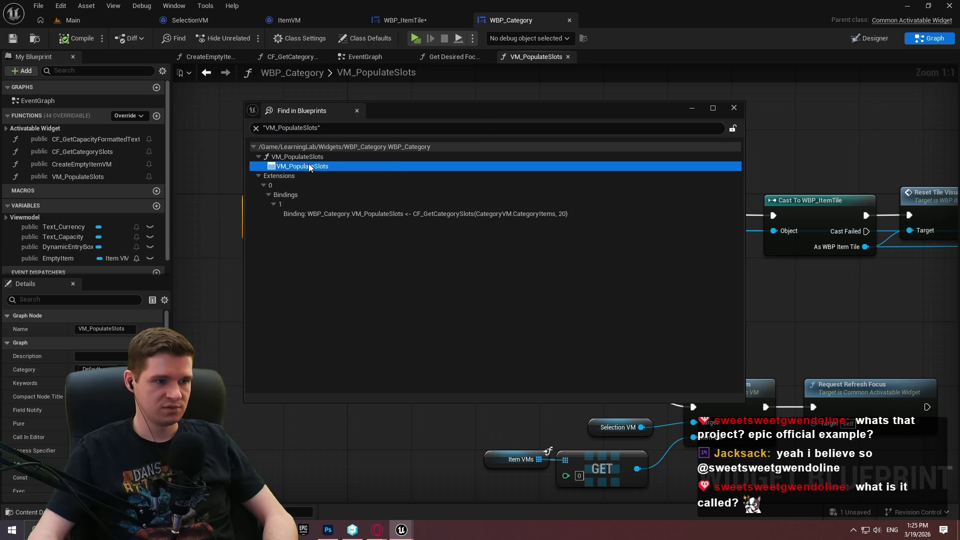
{"action": "left_click", "coordinate": [385, 212]}
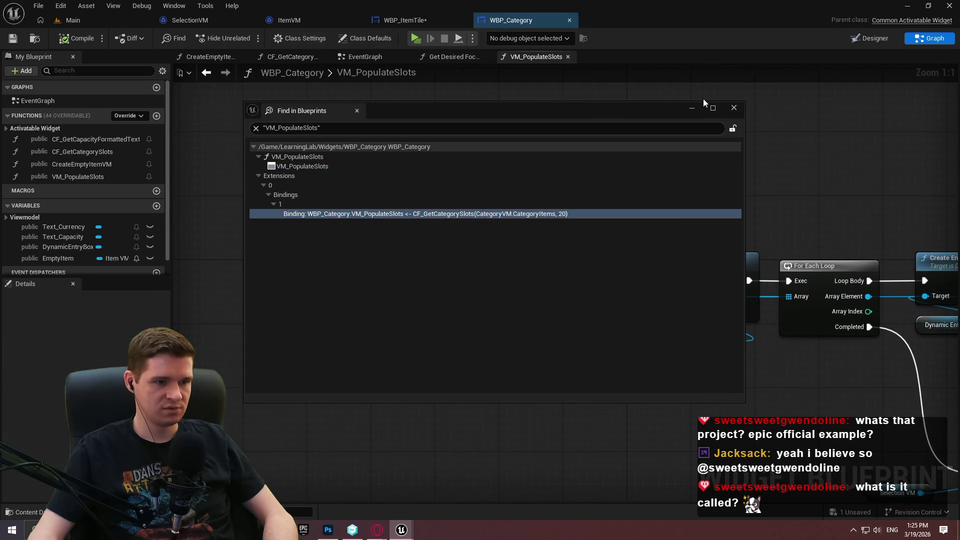
{"action": "left_click", "coordinate": [735, 109]}
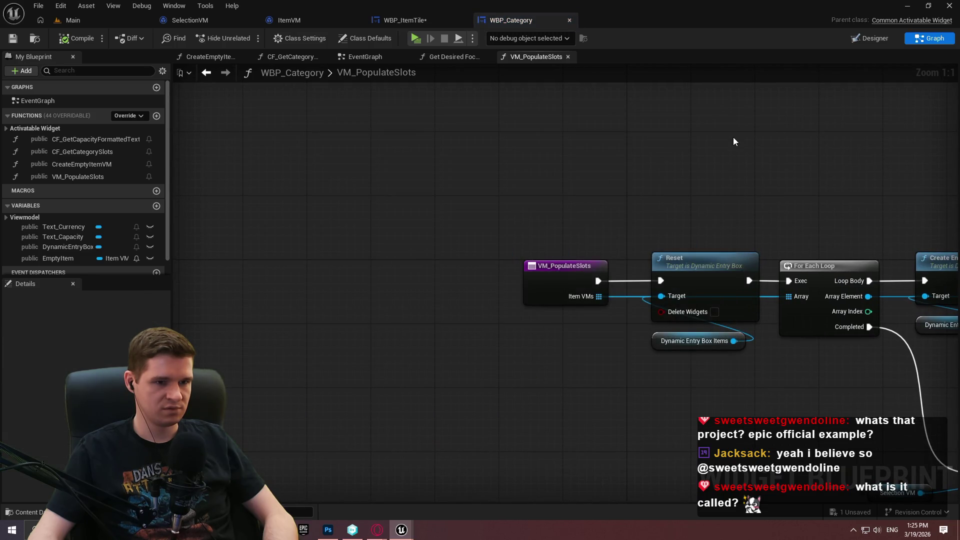
Step: In the Designer, enlarge View Bindings to show VM_PopulateSlots bound to CF_GetCategorySlots with Max Capacity 20
{"action": "left_click", "coordinate": [561, 266]}
{"action": "left_click", "coordinate": [868, 38]}
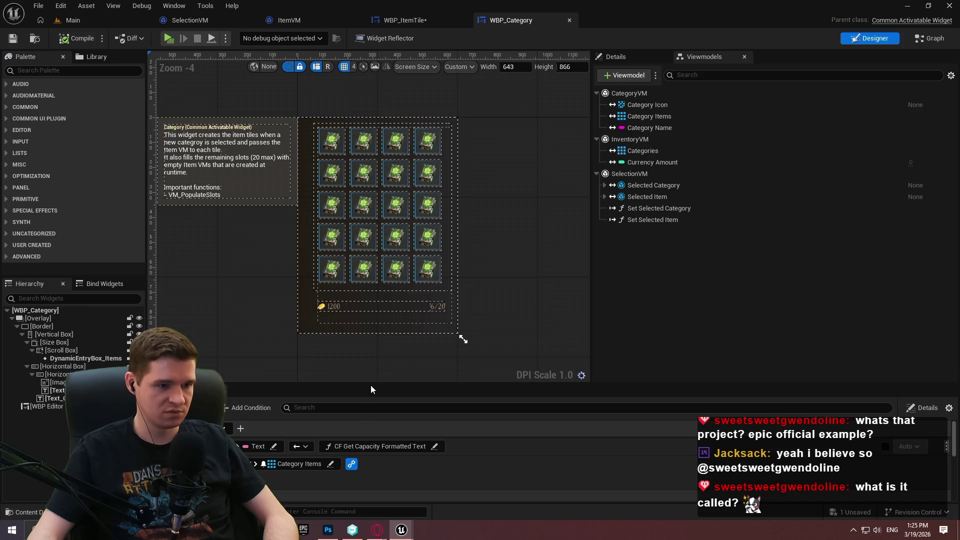
{"action": "left_click_drag", "start_coordinate": [371, 389], "coordinate": [421, 168]}
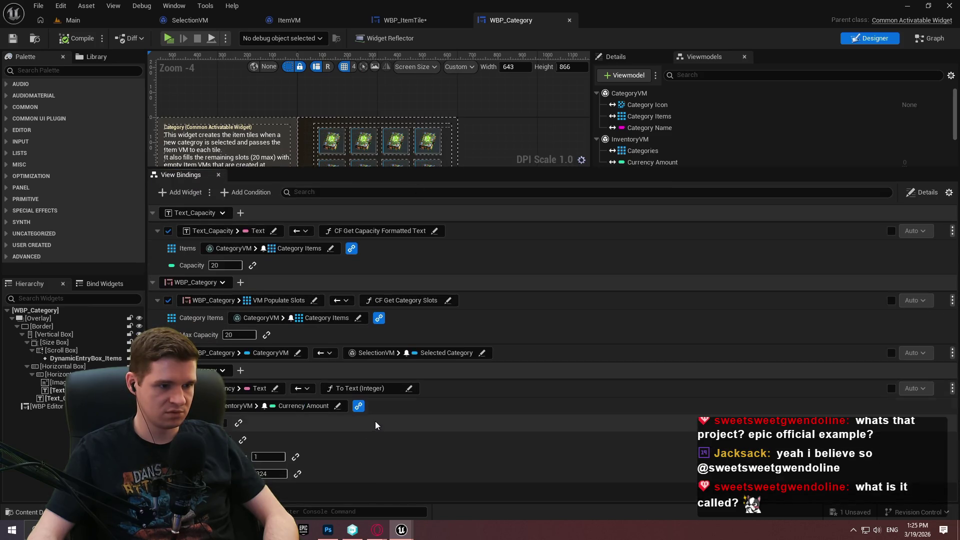